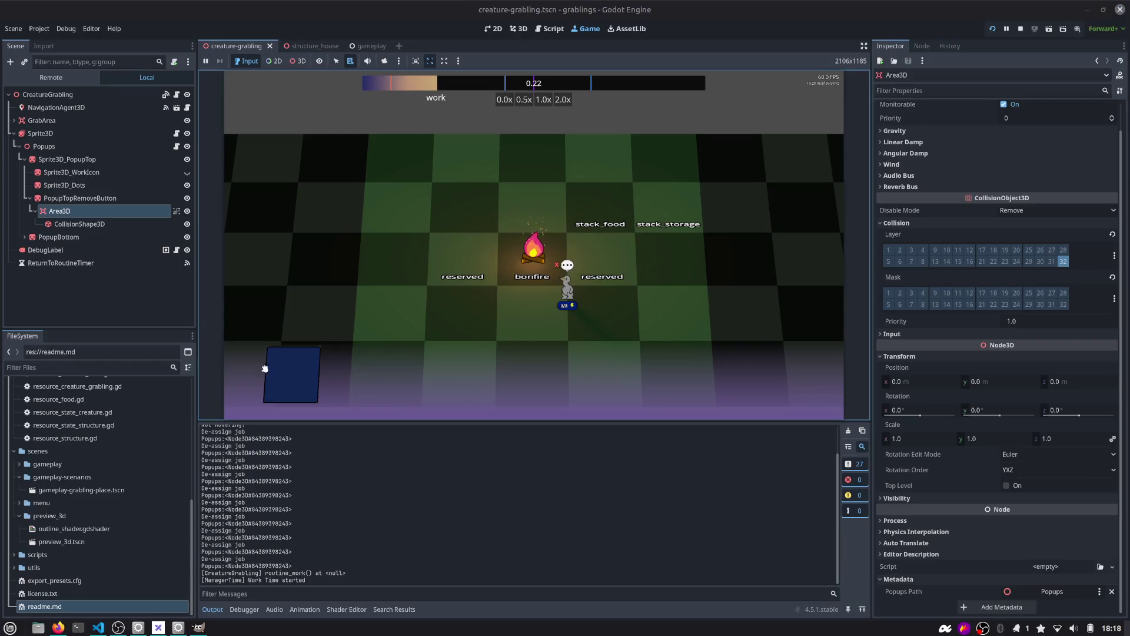
# Step: Open the popups.gd script attached to the Popups node in the Script editor
pyautogui.click(177, 146)
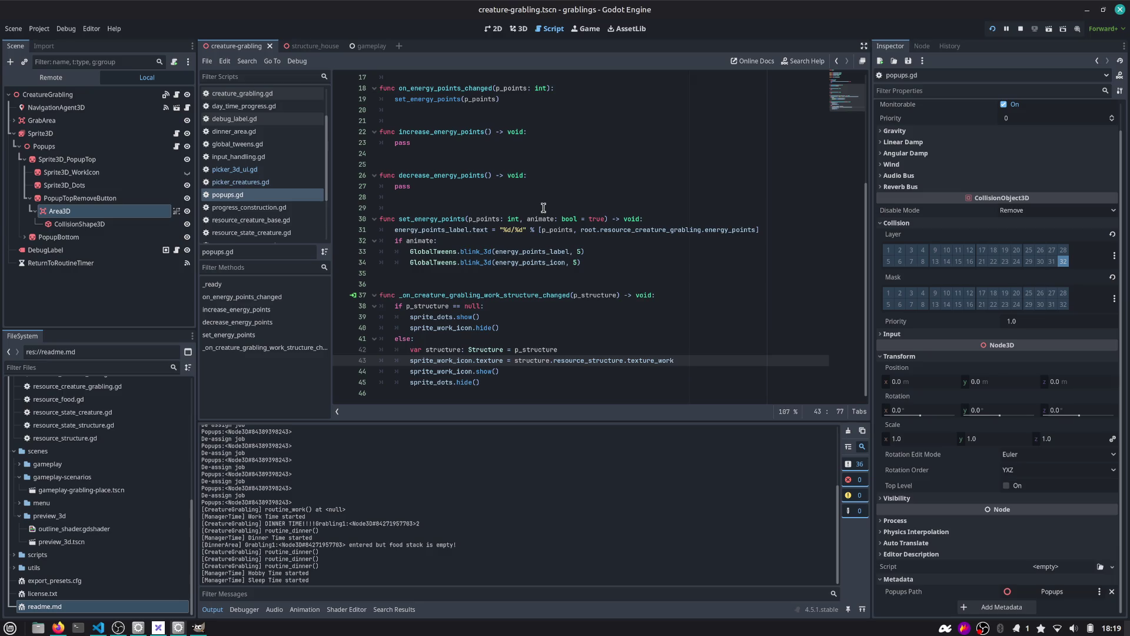
pyautogui.hotkey('alt', 'Tab')
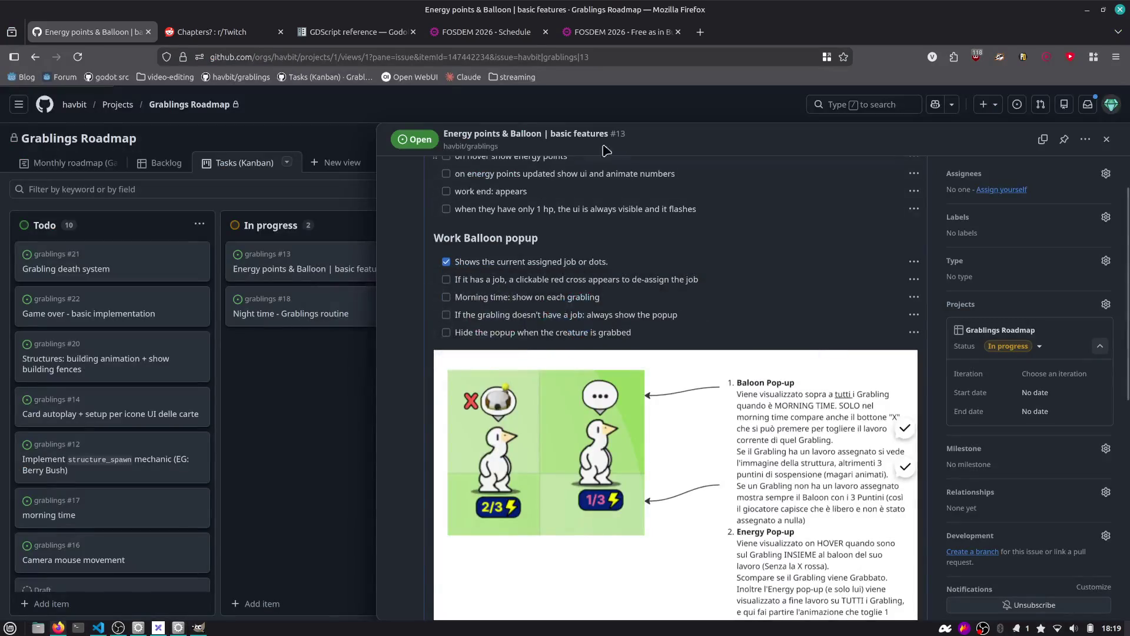
# Step: Search the web for 'castle db' and open the ncannasse/castle GitHub result in a new tab
pyautogui.click(701, 31)
pyautogui.write('castl')
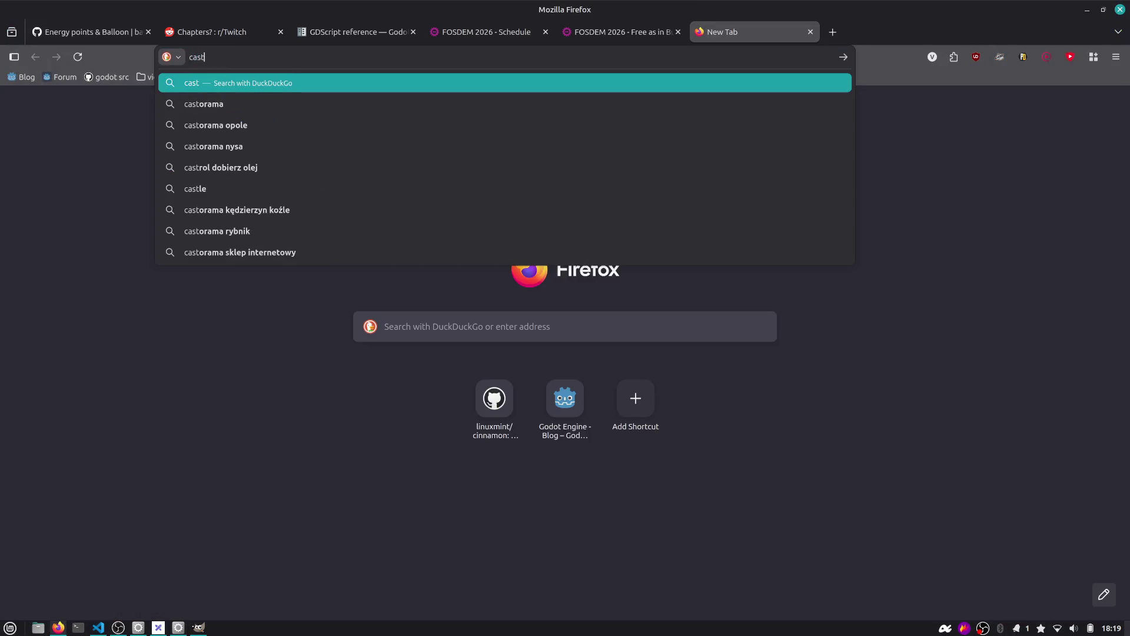
pyautogui.write('e db')
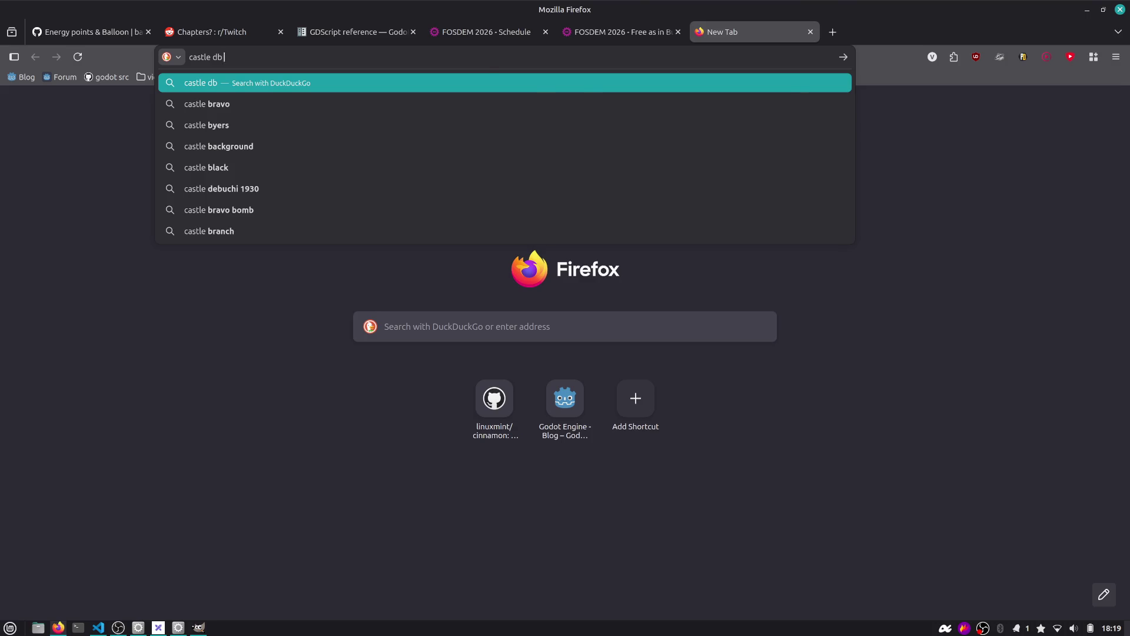
pyautogui.press('Return')
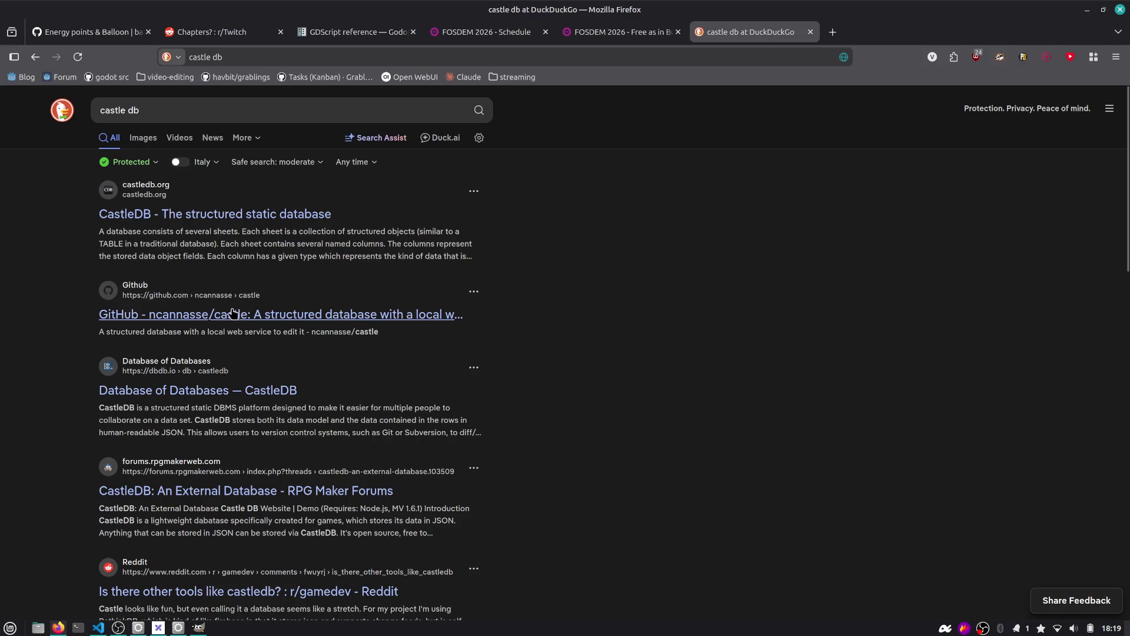
pyautogui.middleClick(245, 322)
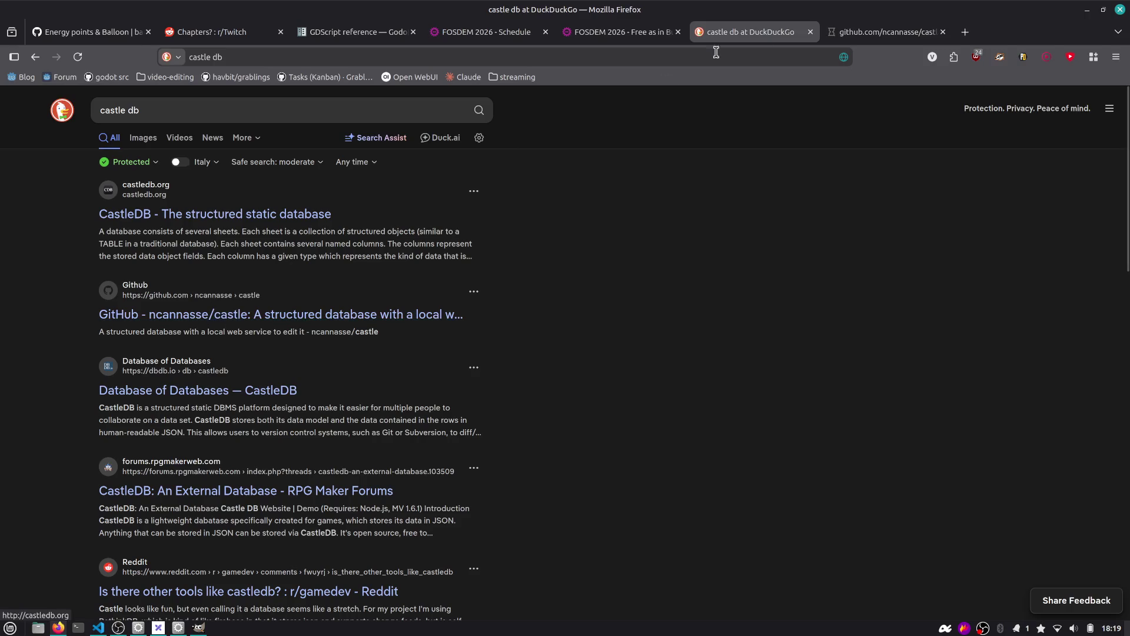
pyautogui.click(848, 32)
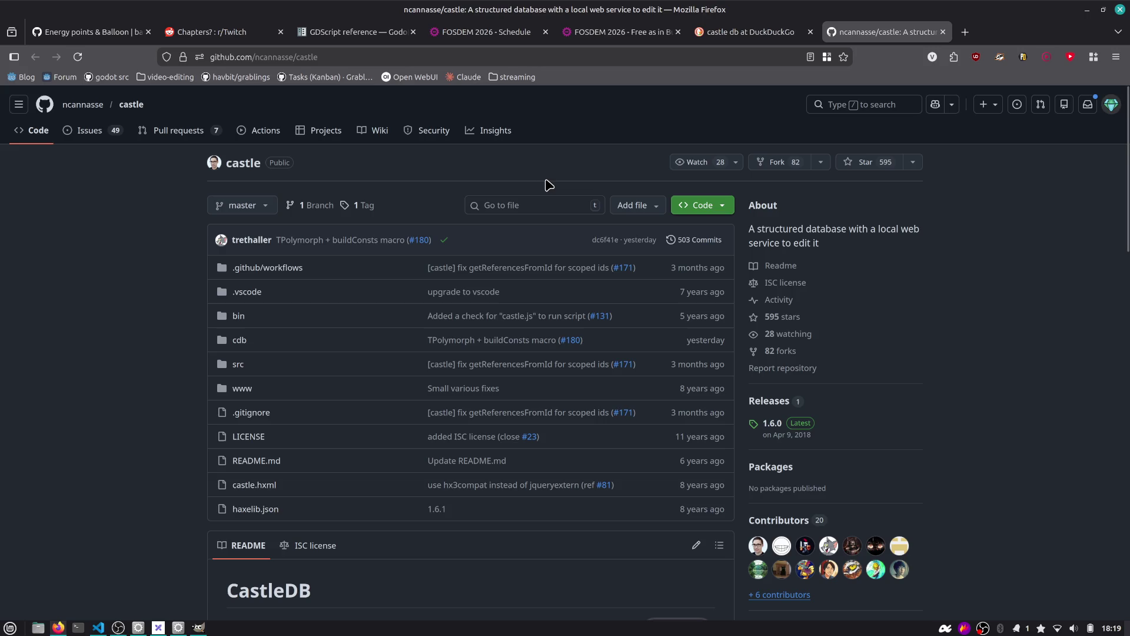
# Step: Scroll through the CastleDB README on the ncannasse/castle repository page
pyautogui.scroll(-5, 548, 183)
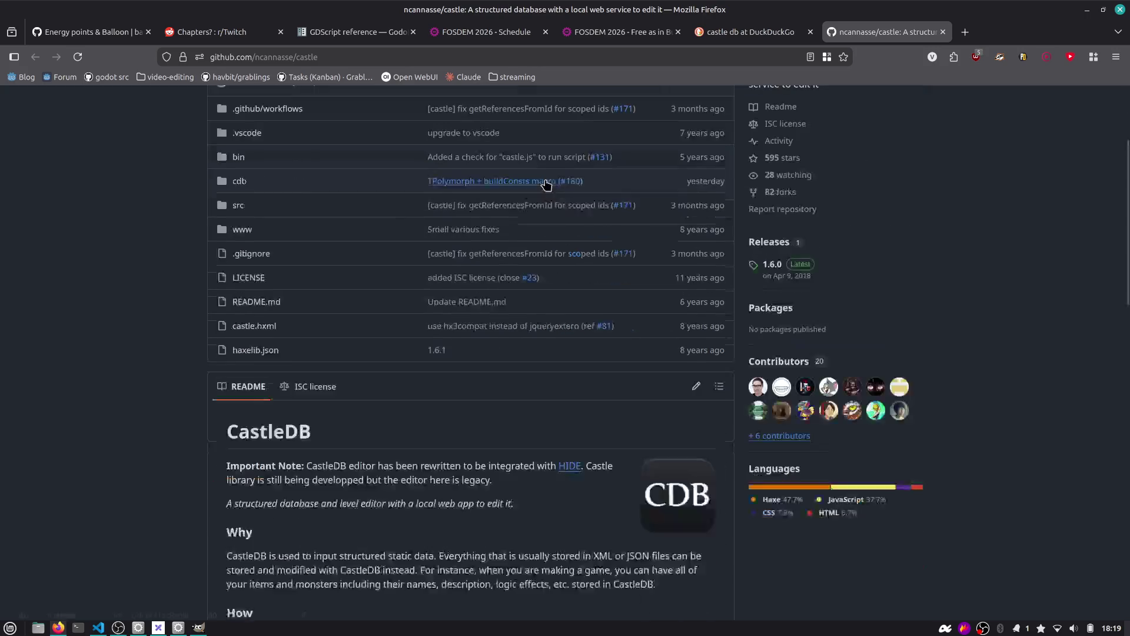
pyautogui.scroll(5, 547, 182)
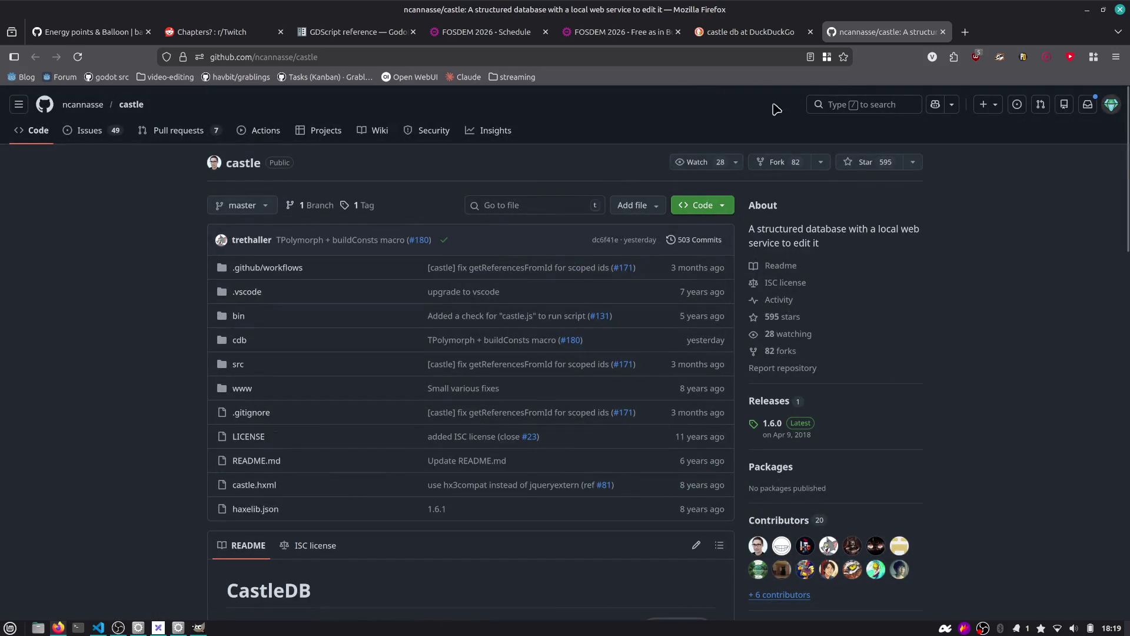
pyautogui.scroll(-3, 825, 231)
pyautogui.scroll(-2, 826, 231)
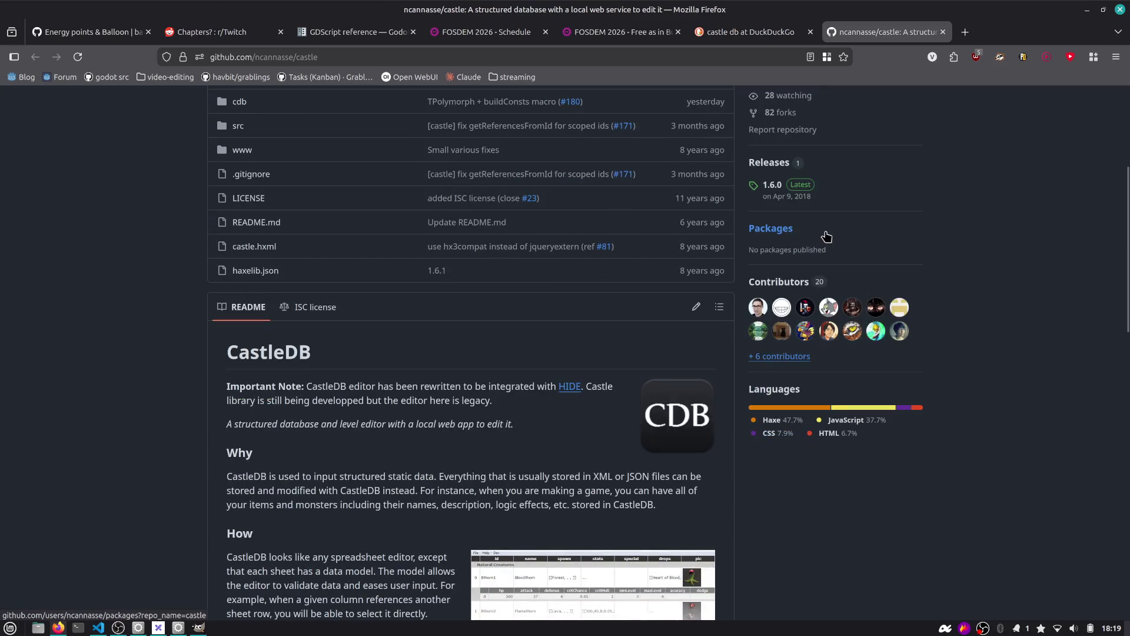
pyautogui.scroll(-2, 832, 243)
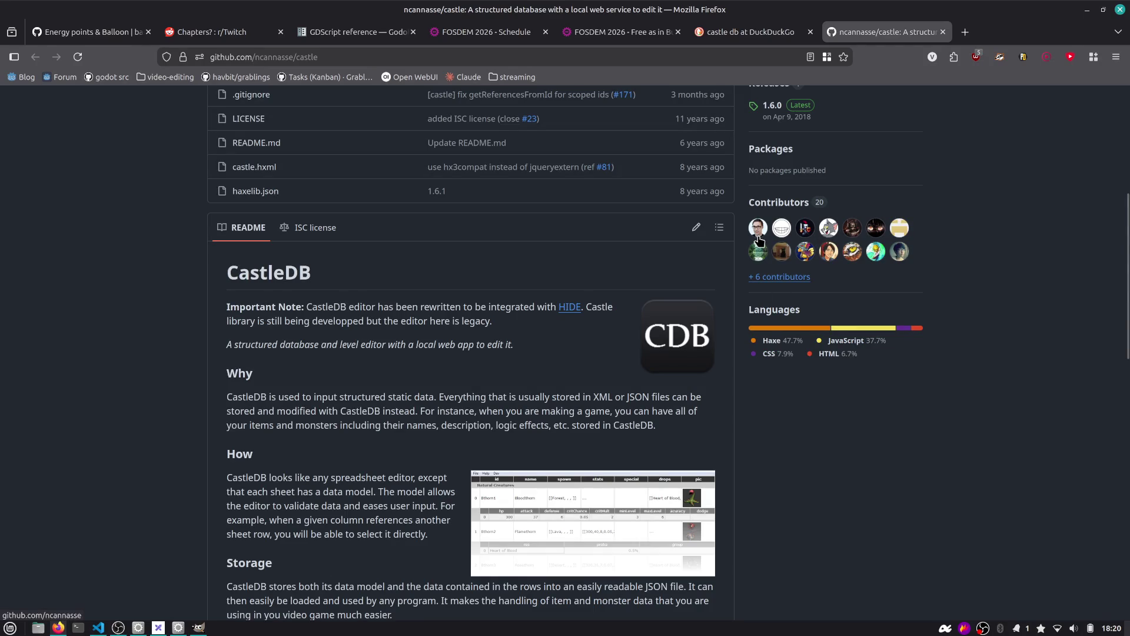
pyautogui.moveTo(760, 240)
pyautogui.click(965, 31)
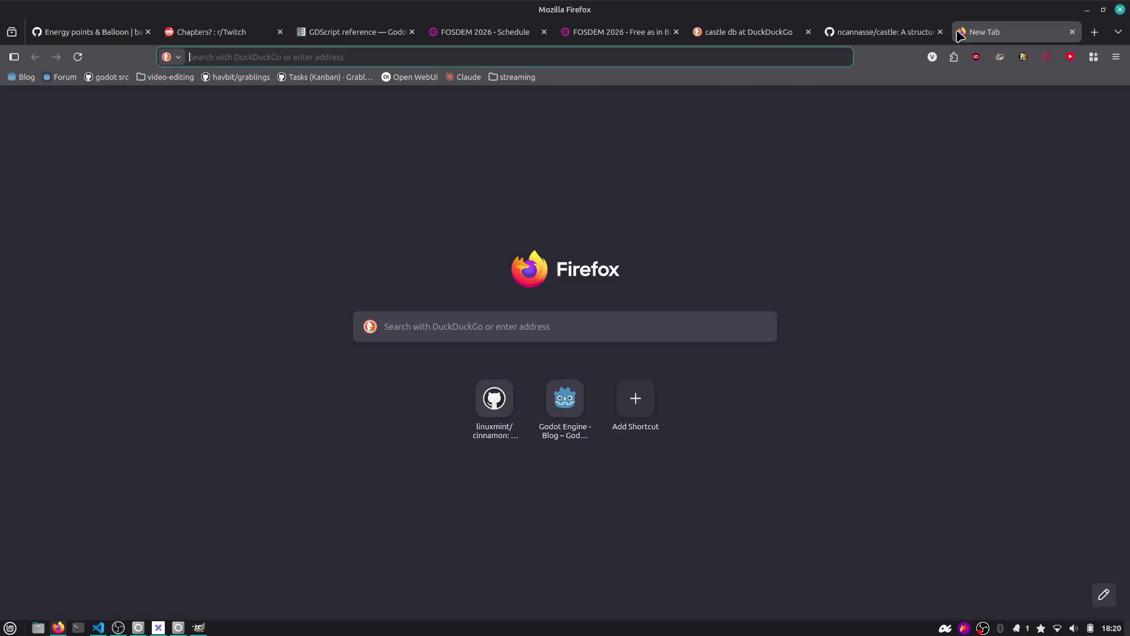
# Step: Search for 'haxe lang' and open the official haxe.org website
pyautogui.write('hazxe')
pyautogui.press('BackSpace')
pyautogui.press('BackSpace')
pyautogui.press('BackSpace')
pyautogui.write('xe lang')
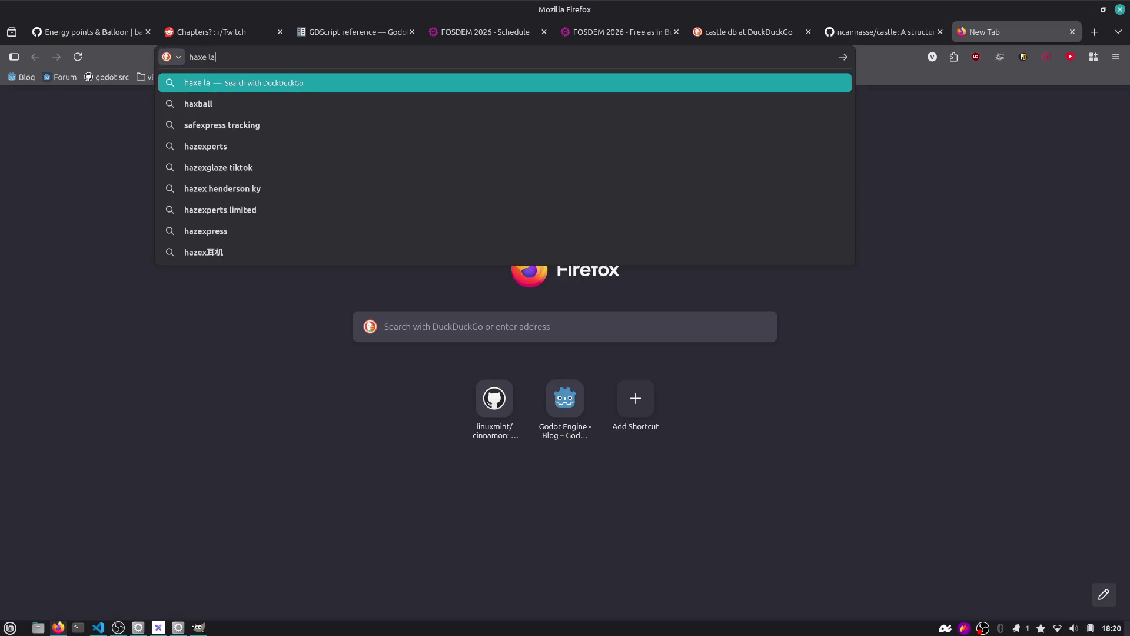
pyautogui.press('Return')
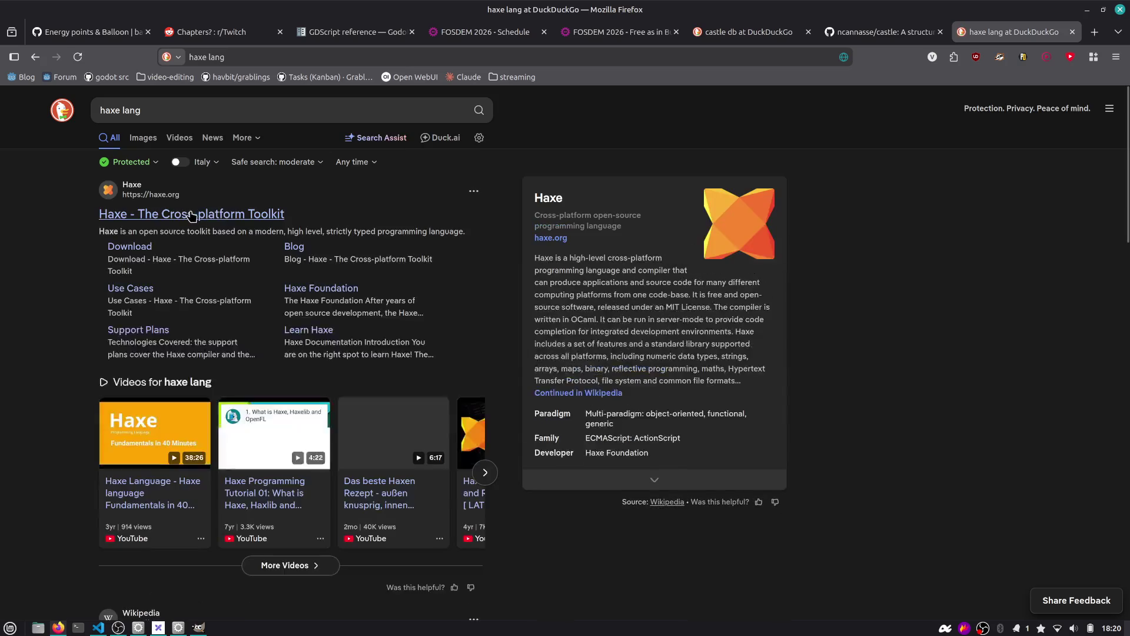
pyautogui.click(177, 212)
pyautogui.click(242, 56)
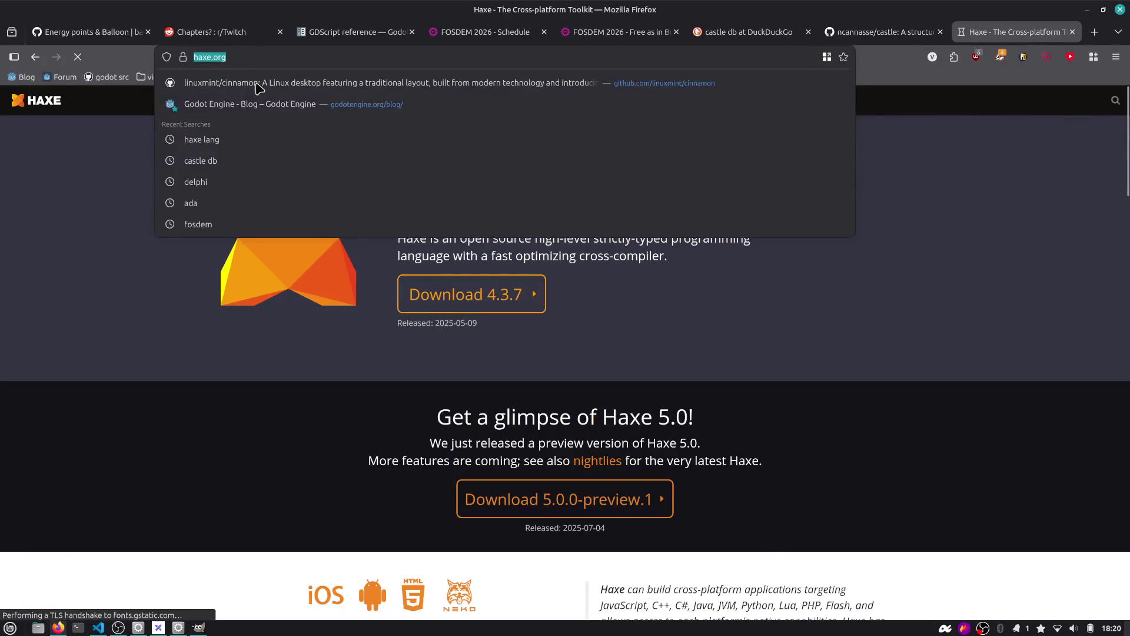
pyautogui.click(232, 361)
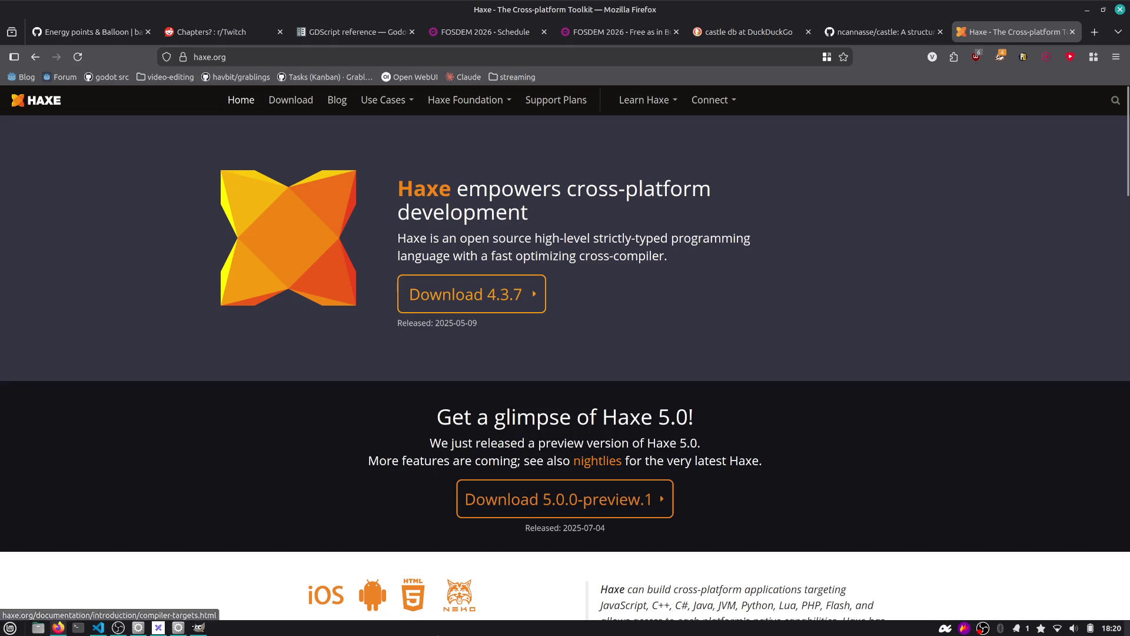
# Step: Scroll the haxe.org homepage past its code sample down to Latest news and videos
pyautogui.hotkey('alt', 'Tab')
pyautogui.hotkey('alt', 'Tab')
pyautogui.hotkey('alt', 'Tab')
pyautogui.hotkey('alt', 'Tab')
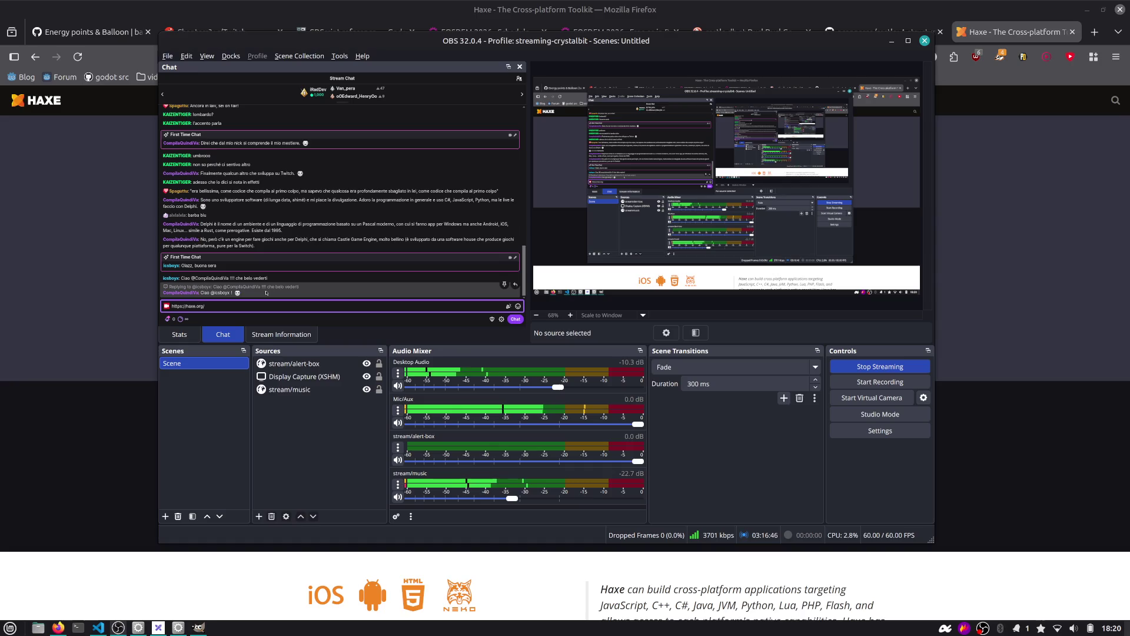
pyautogui.hotkey('alt', 'Tab')
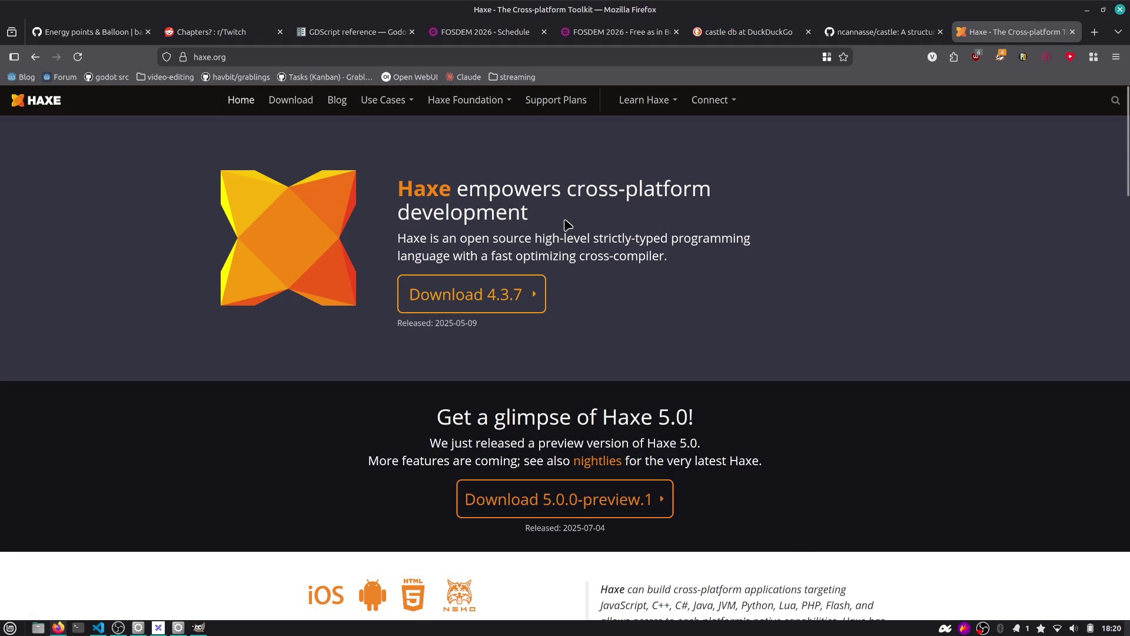
pyautogui.scroll(-5, 568, 224)
pyautogui.scroll(-9, 569, 225)
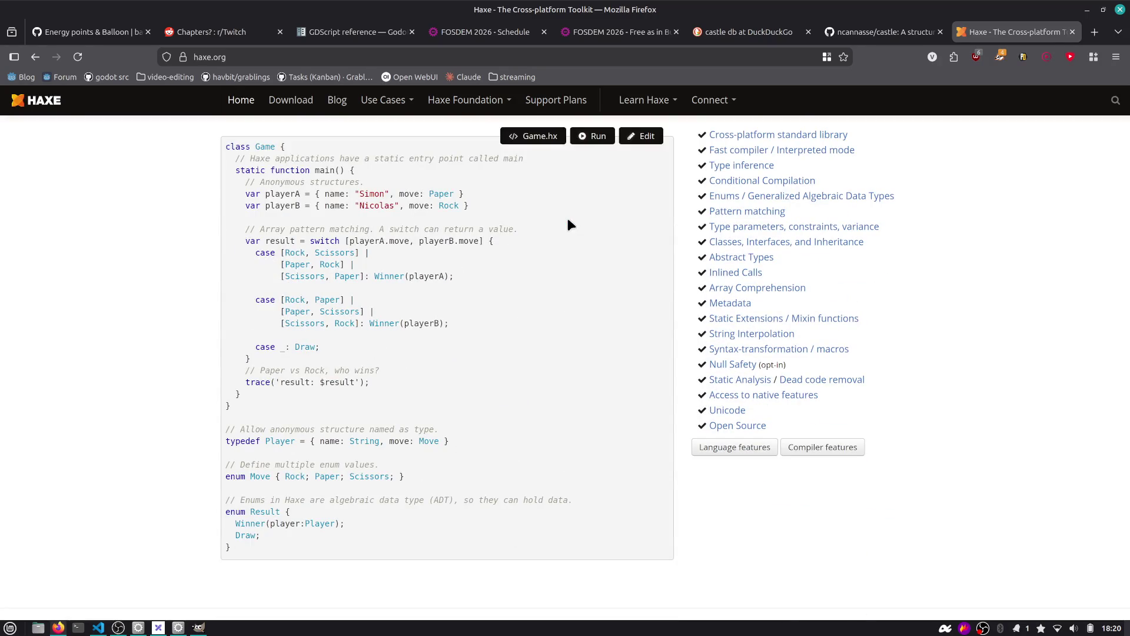
pyautogui.scroll(-5, 569, 225)
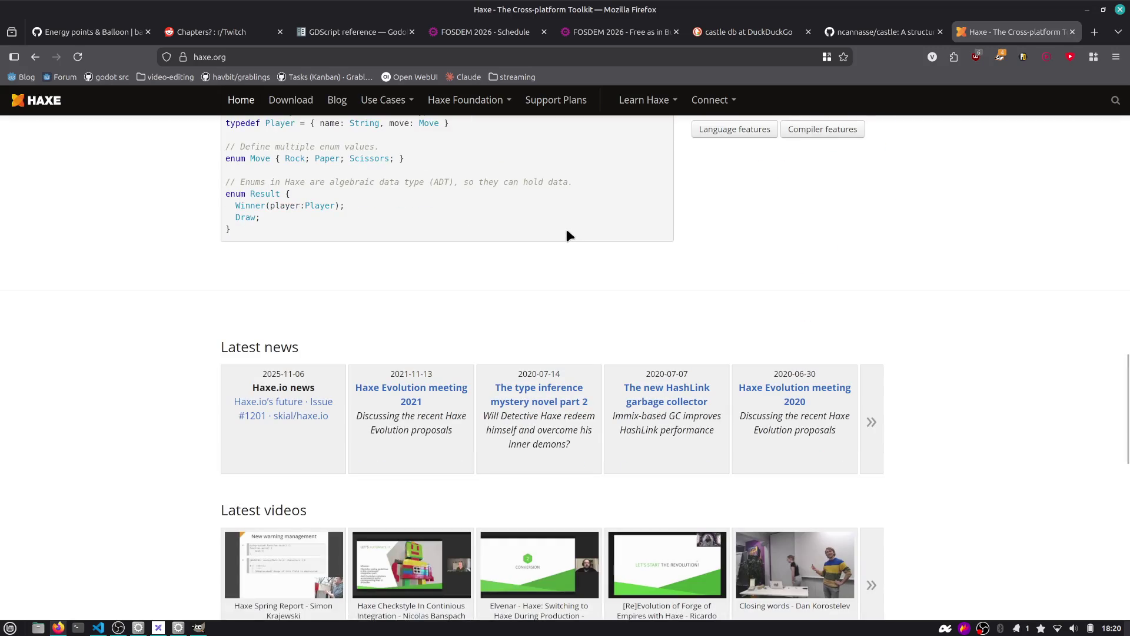
pyautogui.hotkey('ctrl', 't')
# Step: Search 'heaps game engine', open heaps.io in a new tab, and close the search results tab
pyautogui.write('heaps game ')
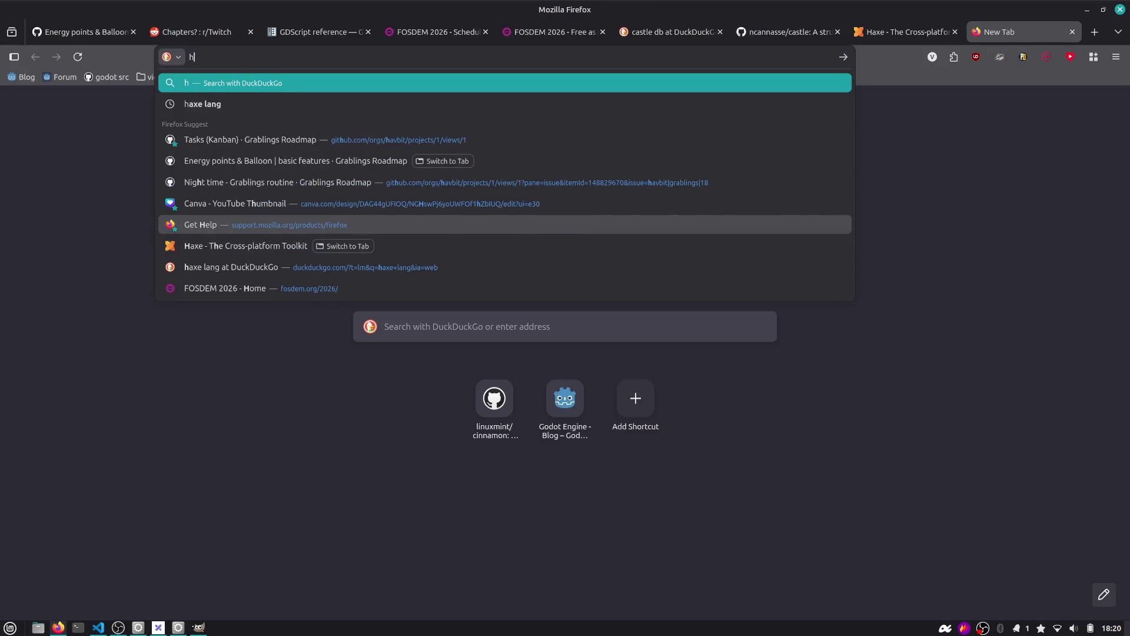
pyautogui.write('engine')
pyautogui.press('Return')
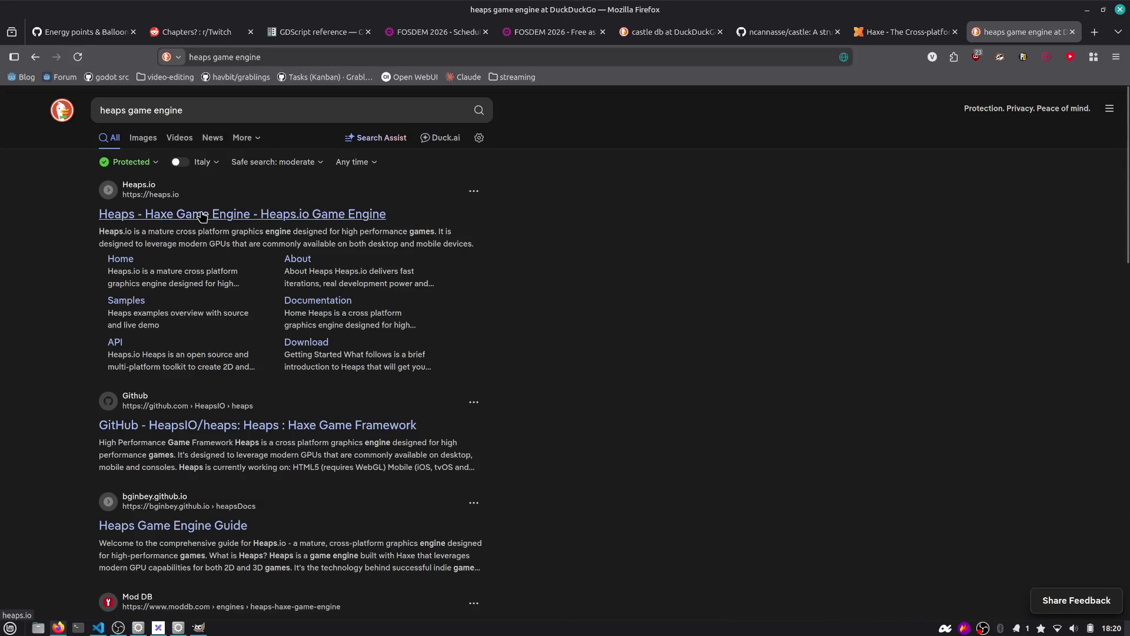
pyautogui.middleClick(202, 216)
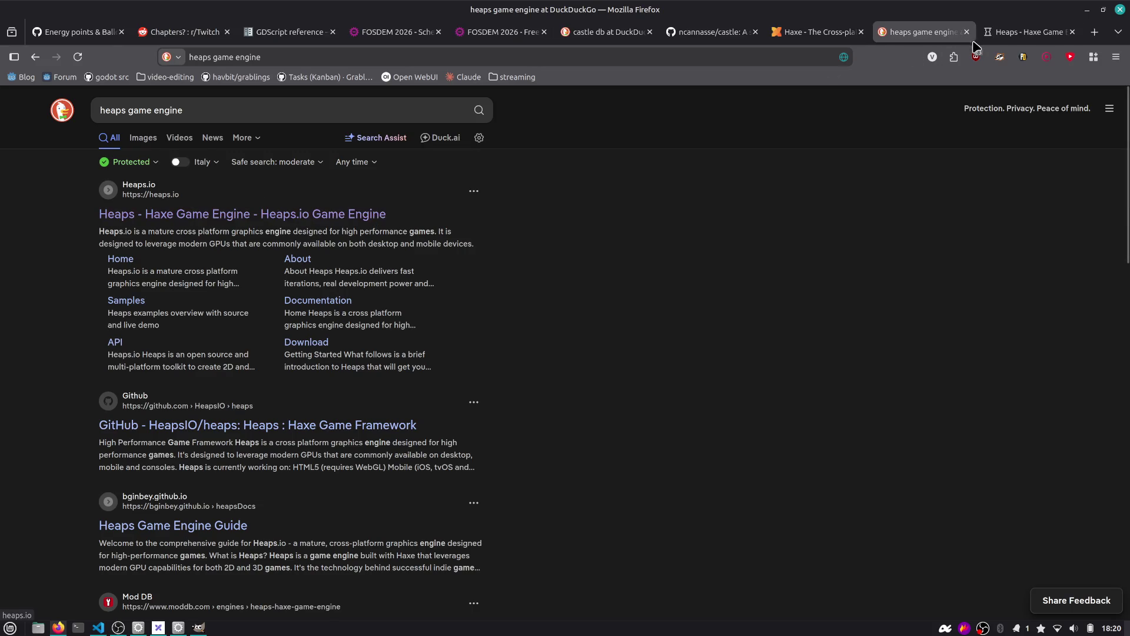
pyautogui.click(995, 35)
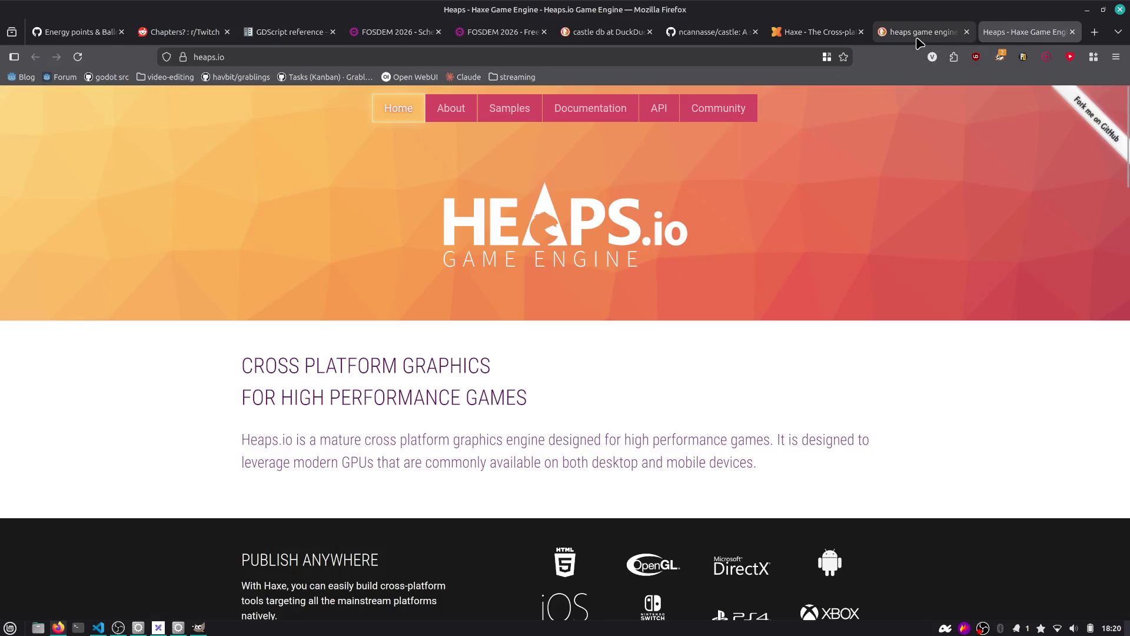
pyautogui.moveTo(920, 42)
pyautogui.middleClick(920, 40)
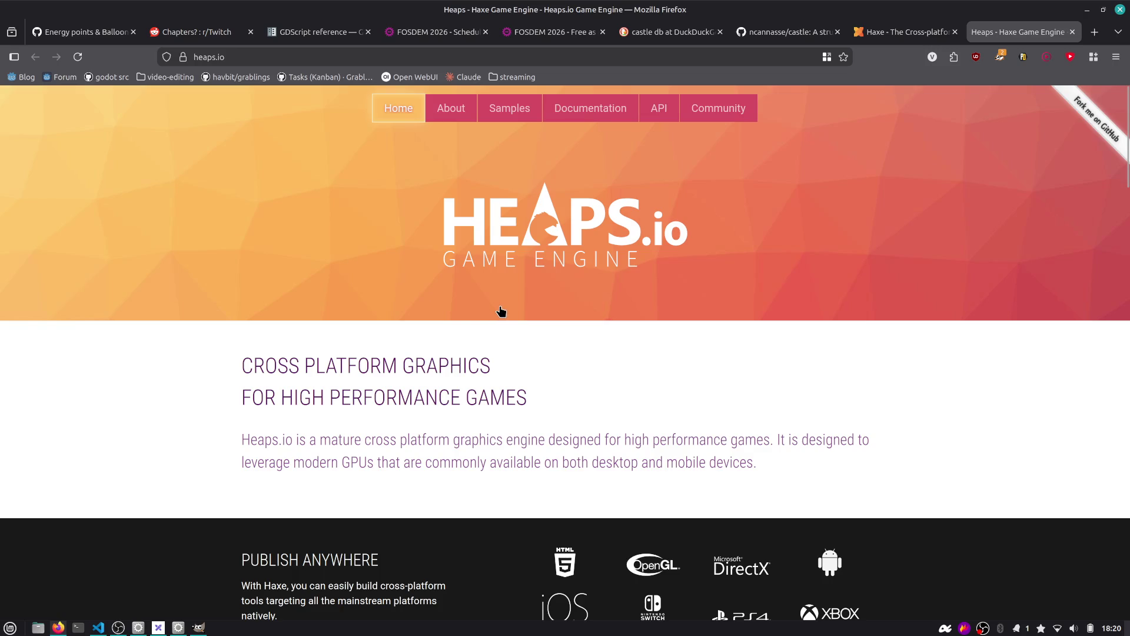
# Step: Scroll the Heaps.io homepage down to its list of engine features
pyautogui.scroll(-5, 500, 311)
pyautogui.scroll(4, 500, 311)
pyautogui.scroll(-10, 285, 264)
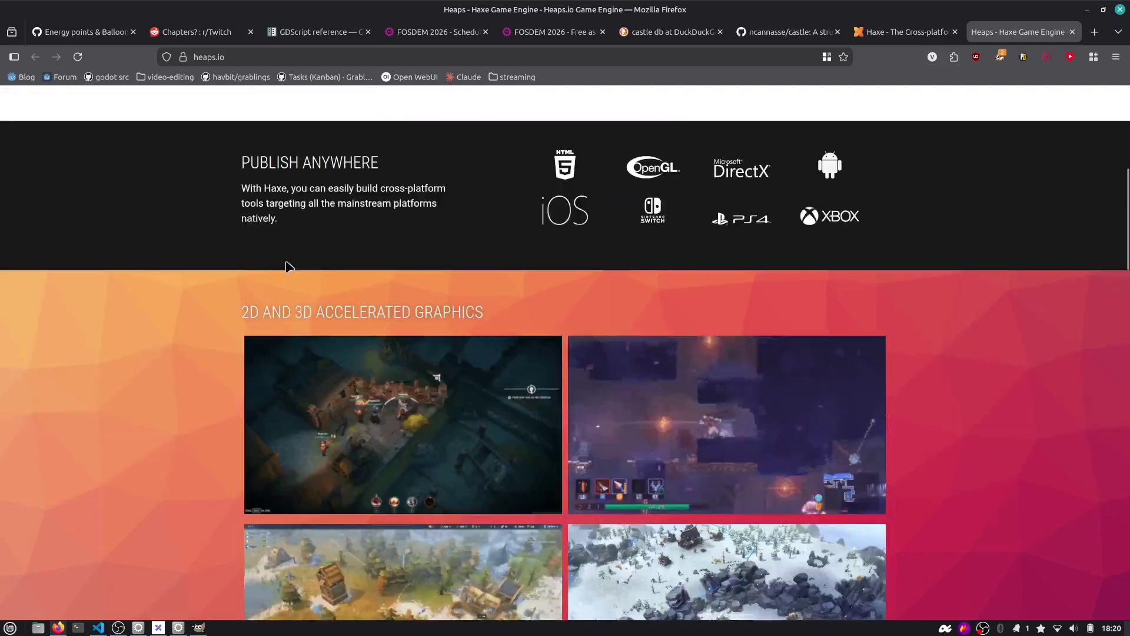
pyautogui.scroll(-5, 181, 298)
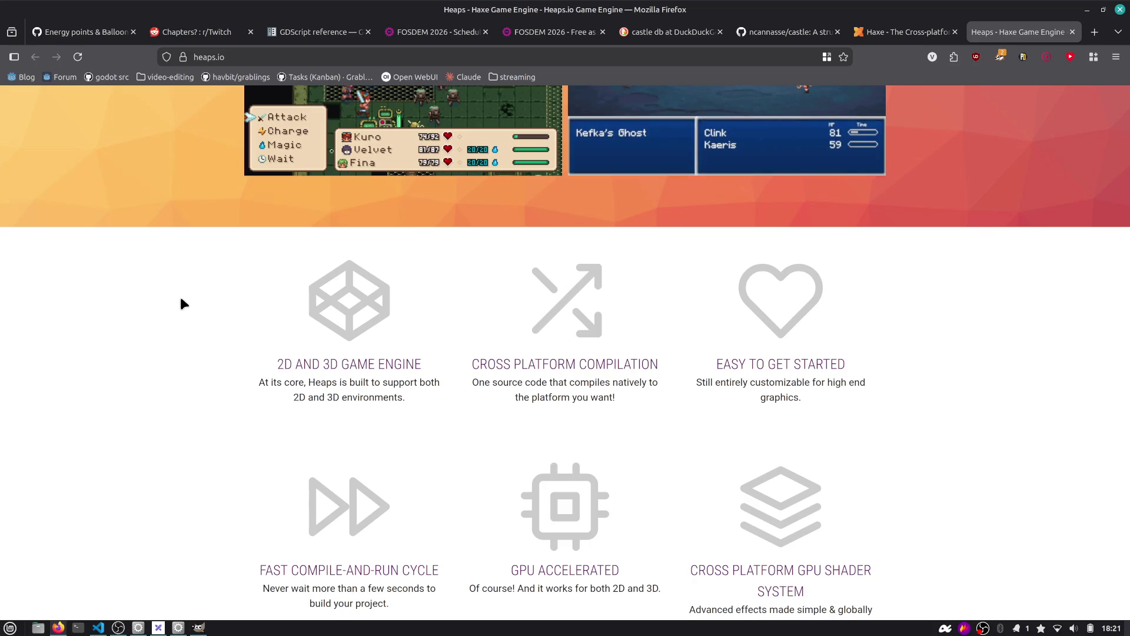
pyautogui.scroll(-3, 181, 297)
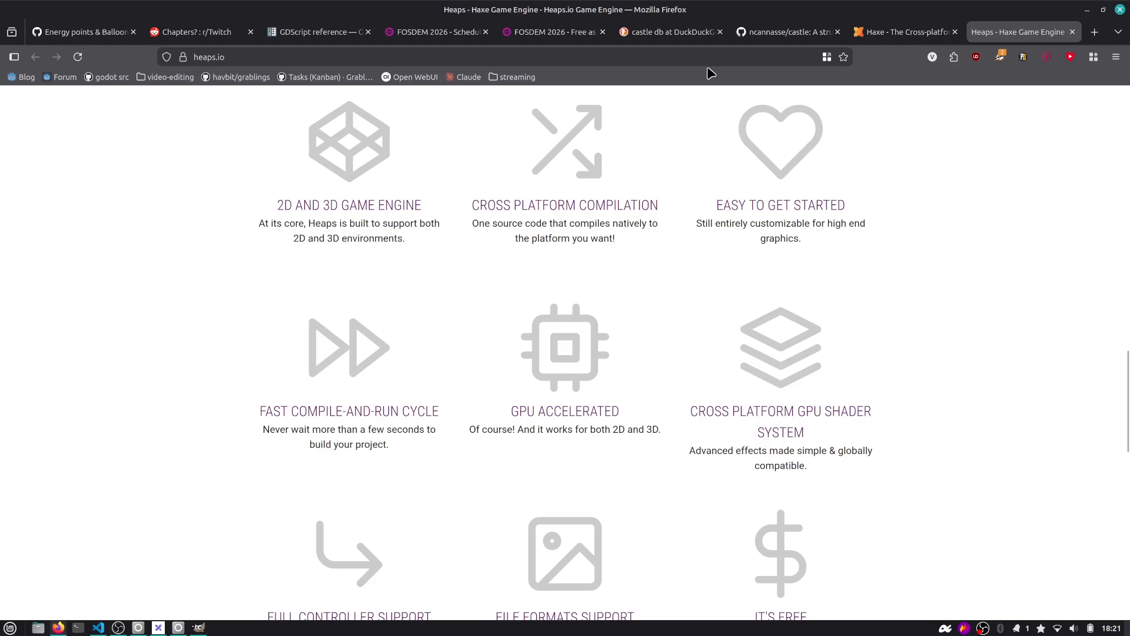
# Step: Search 'castle game engine delphi' and open the Castle Game Engine Delphi manual page
pyautogui.hotkey('ctrl', 't')
pyautogui.write('castle g')
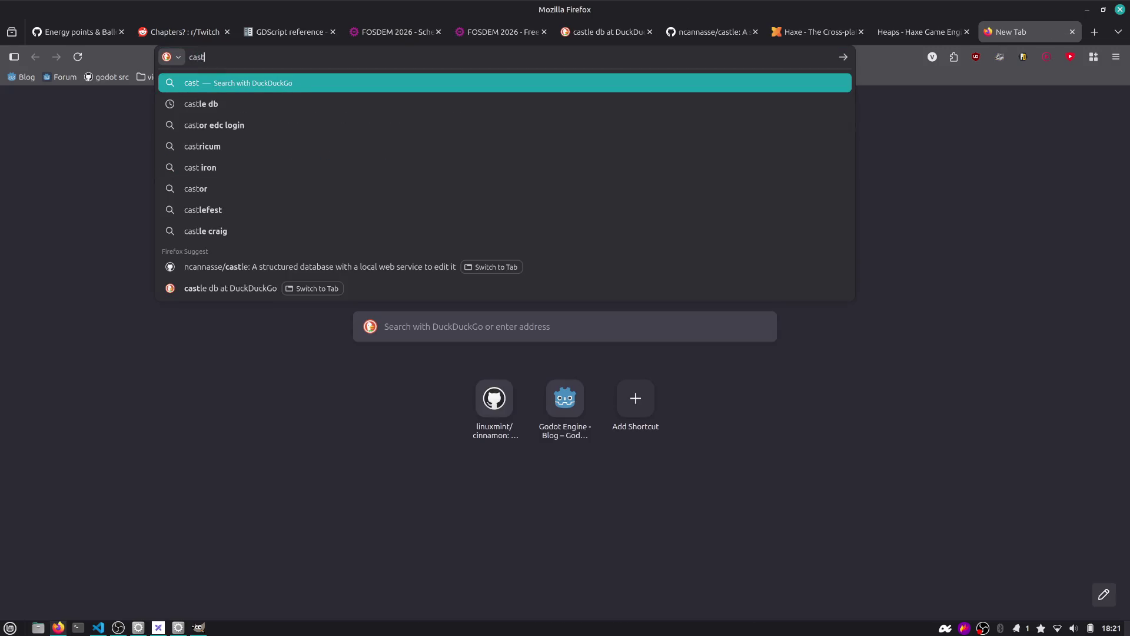
pyautogui.write('ame engine delph')
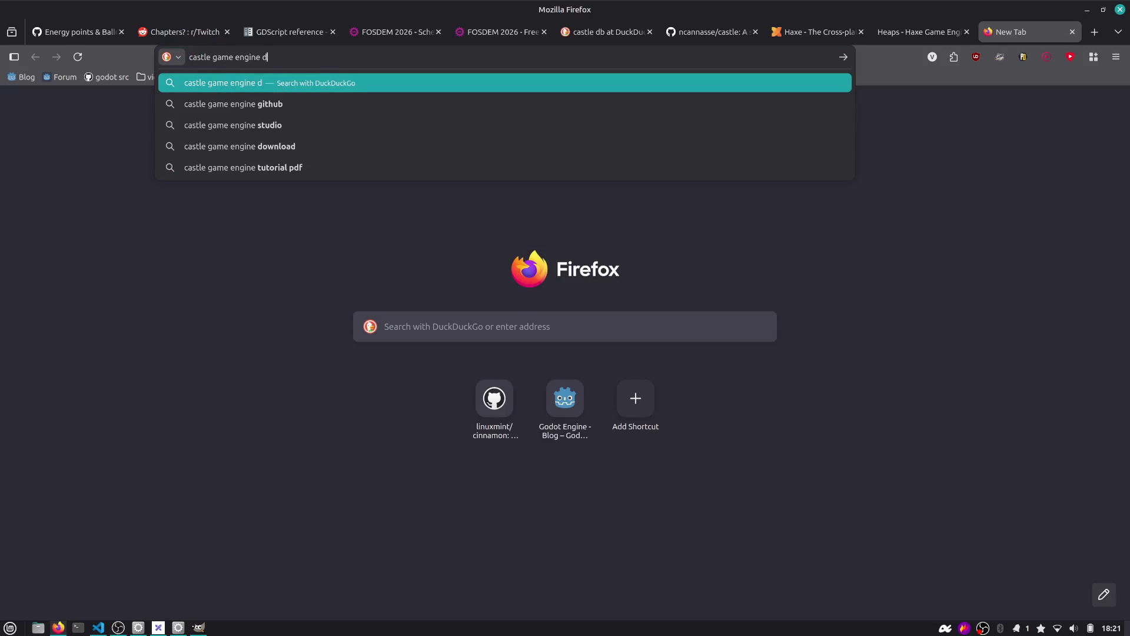
pyautogui.write('i')
pyautogui.press('Return')
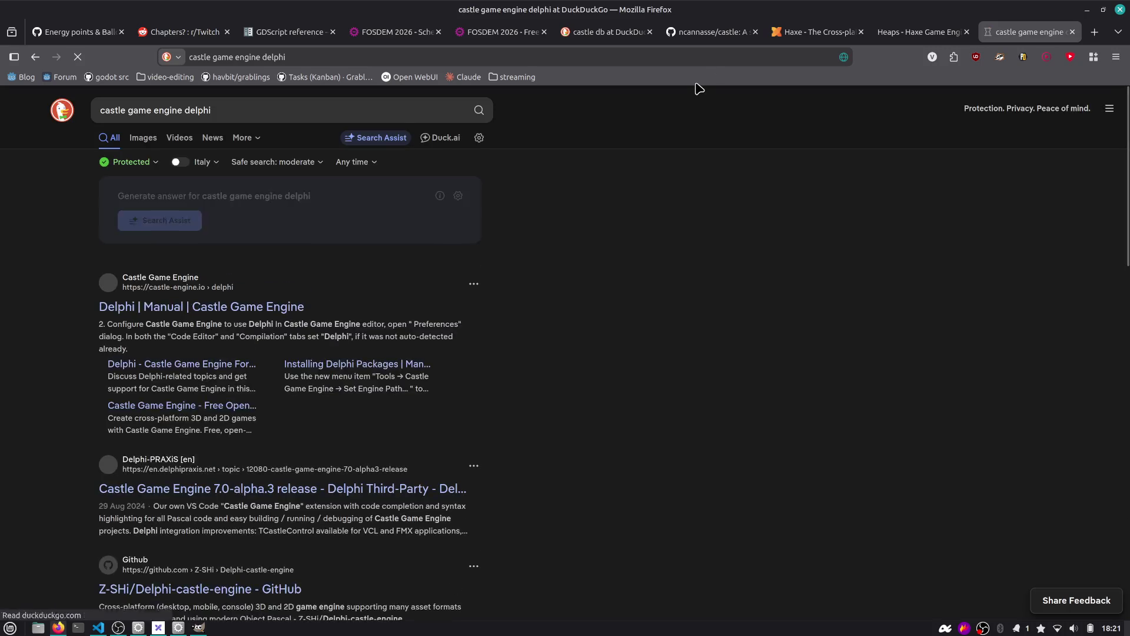
pyautogui.click(246, 311)
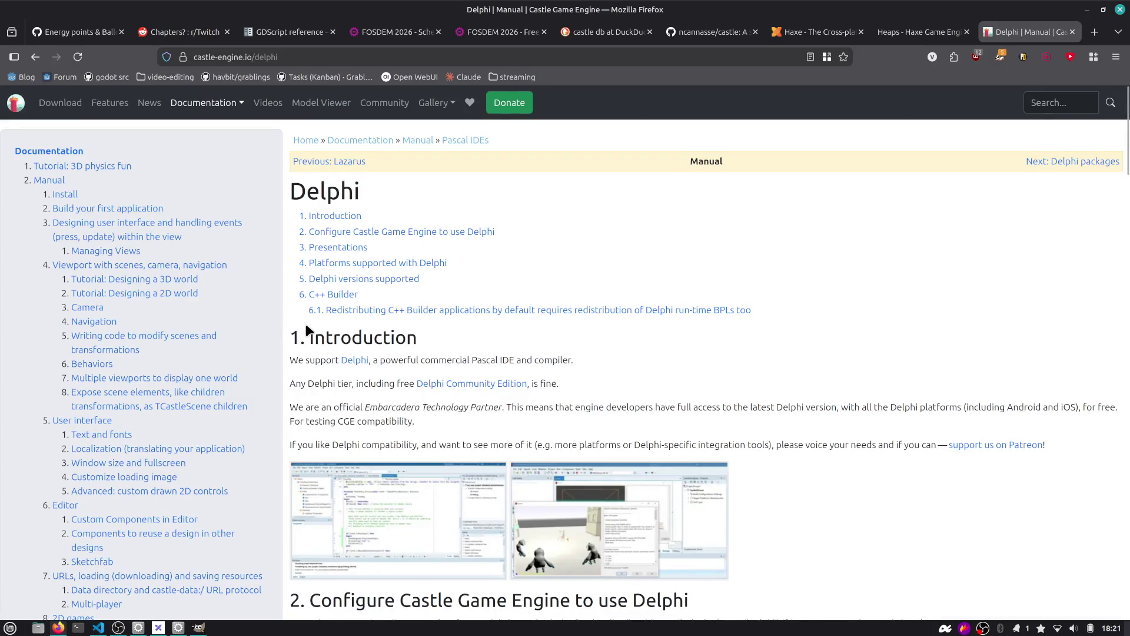
# Step: Browse the Delphi IDE screenshots and read down the manual page, then close its tab
pyautogui.scroll(-4, 306, 329)
pyautogui.click(338, 328)
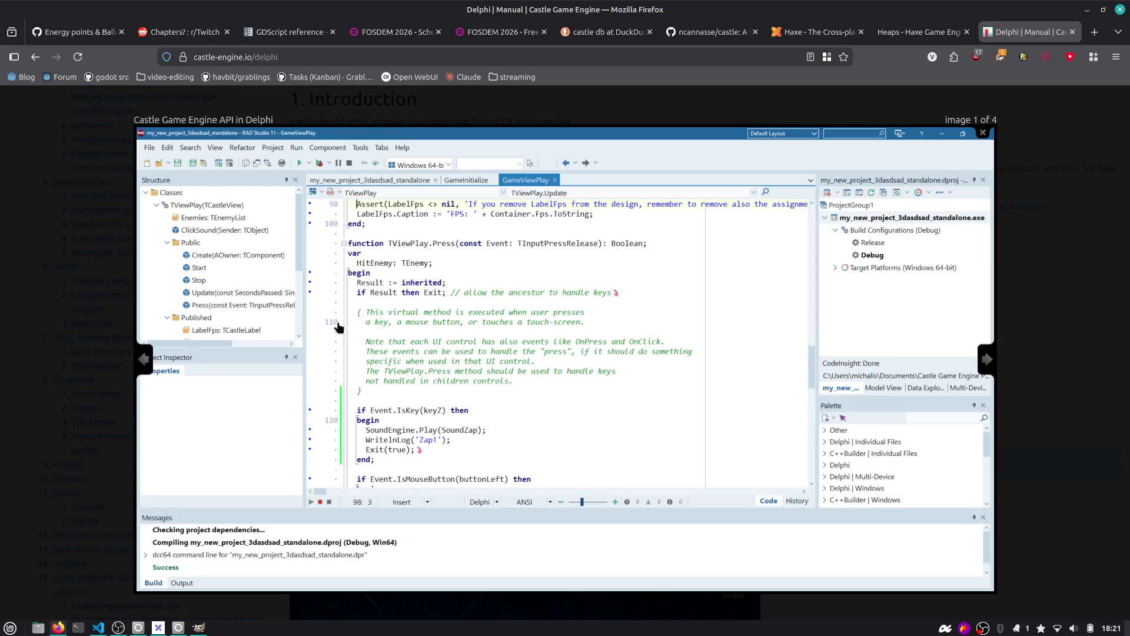
pyautogui.press('Right')
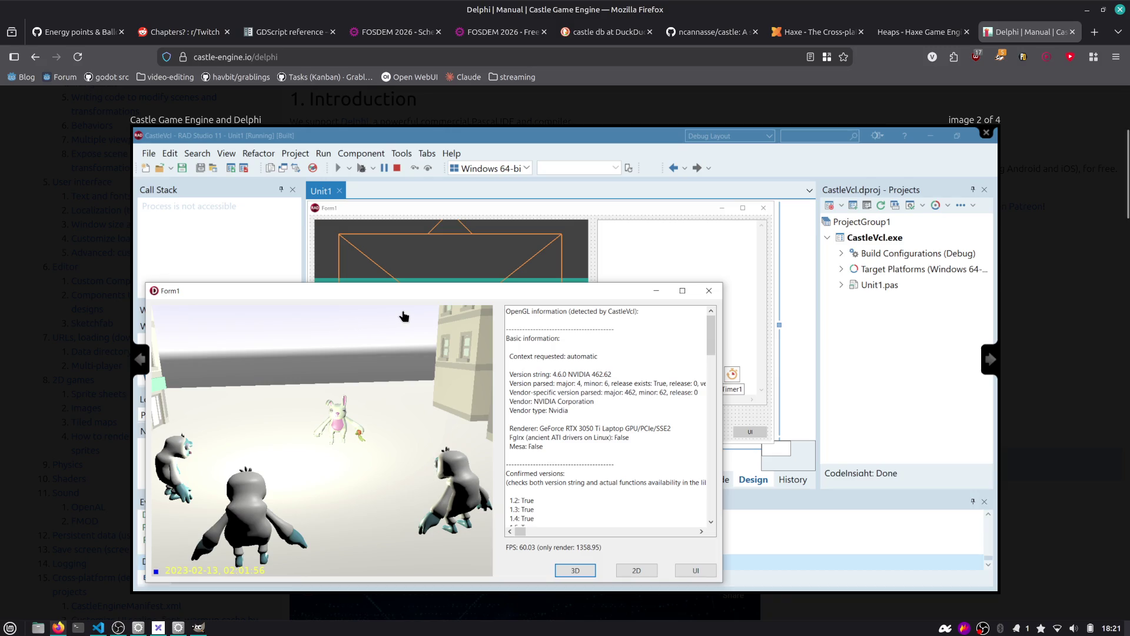
pyautogui.scroll(-15, 404, 316)
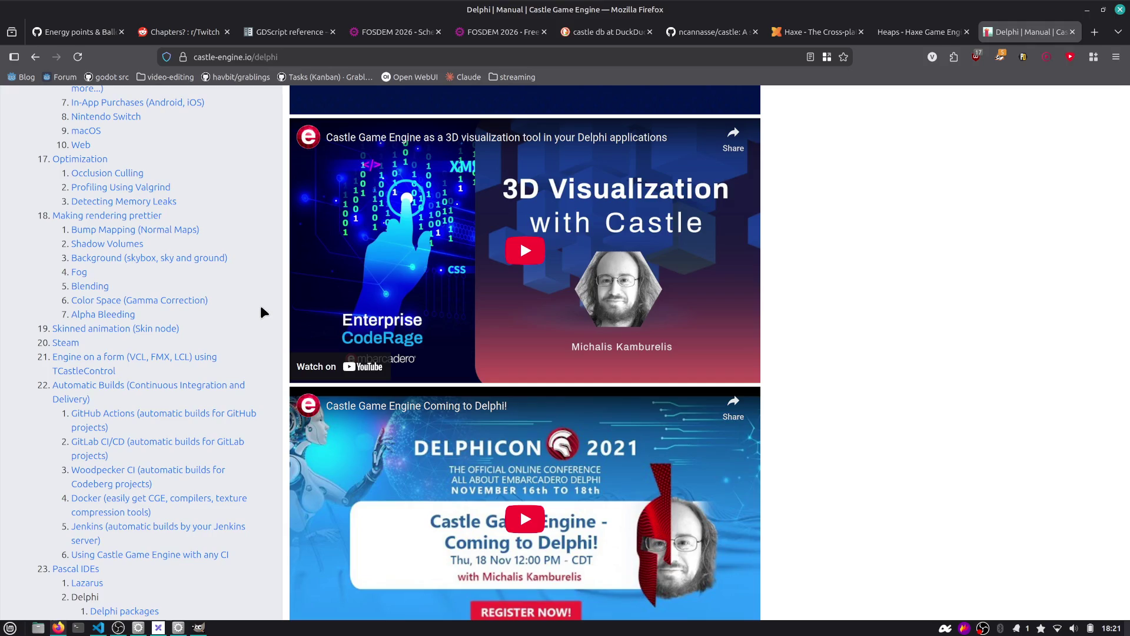
pyautogui.scroll(-5, 261, 307)
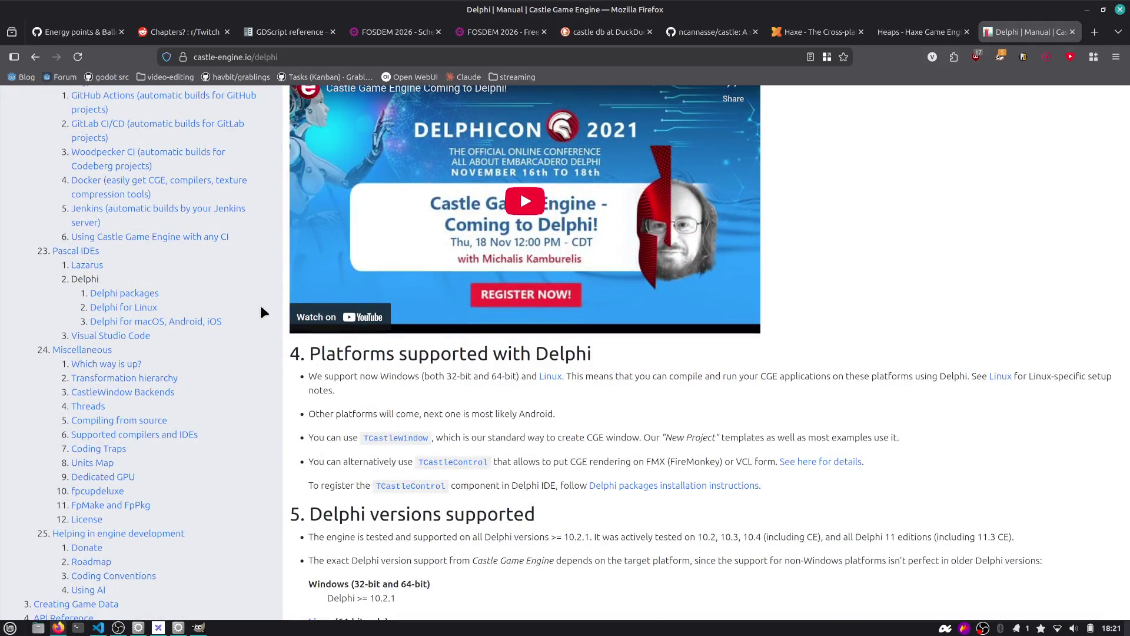
pyautogui.scroll(-3, 263, 302)
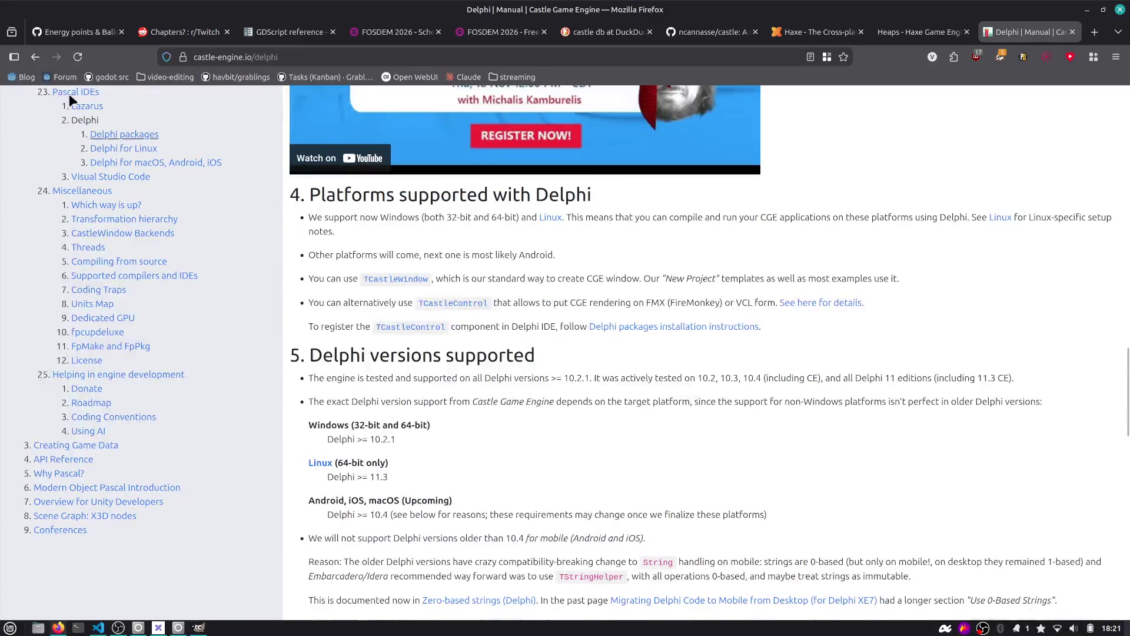
pyautogui.middleClick(1018, 36)
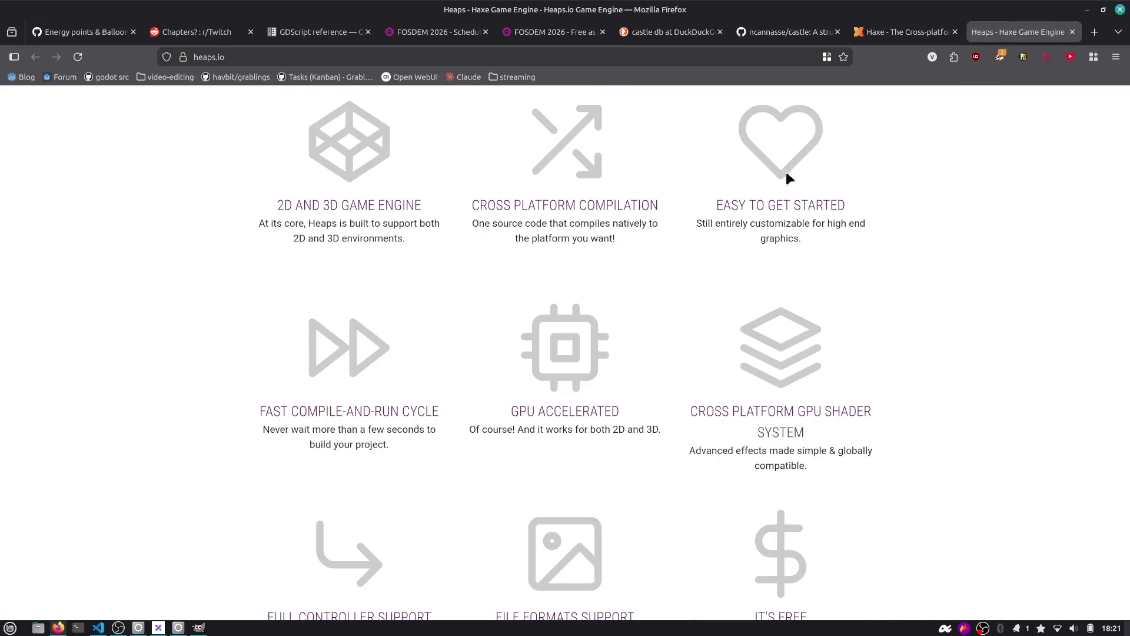
# Step: Scroll heaps.io back to the top and return to the haxe.org tab with its 4.3.7 and 5.0 downloads
pyautogui.scroll(-3, 511, 262)
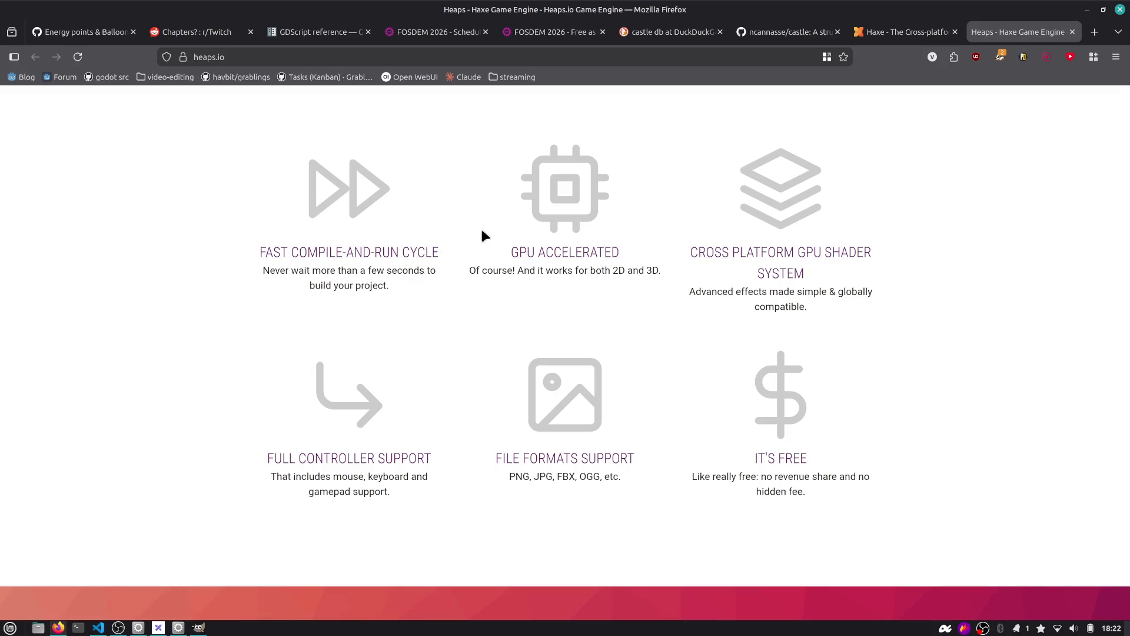
pyautogui.scroll(10, 477, 220)
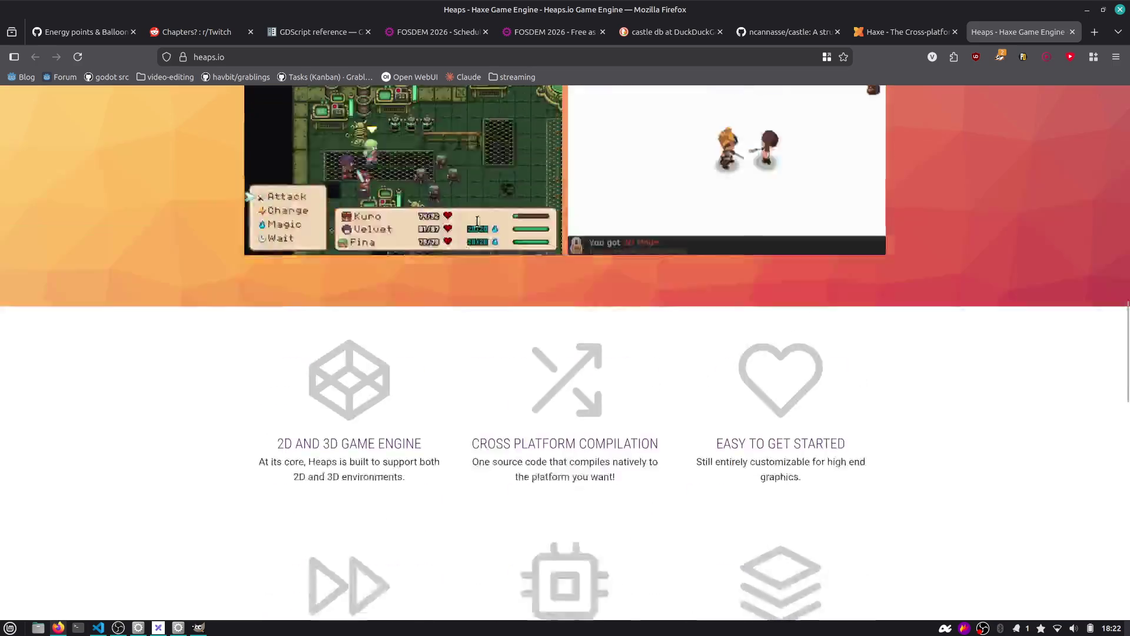
pyautogui.scroll(5, 263, 232)
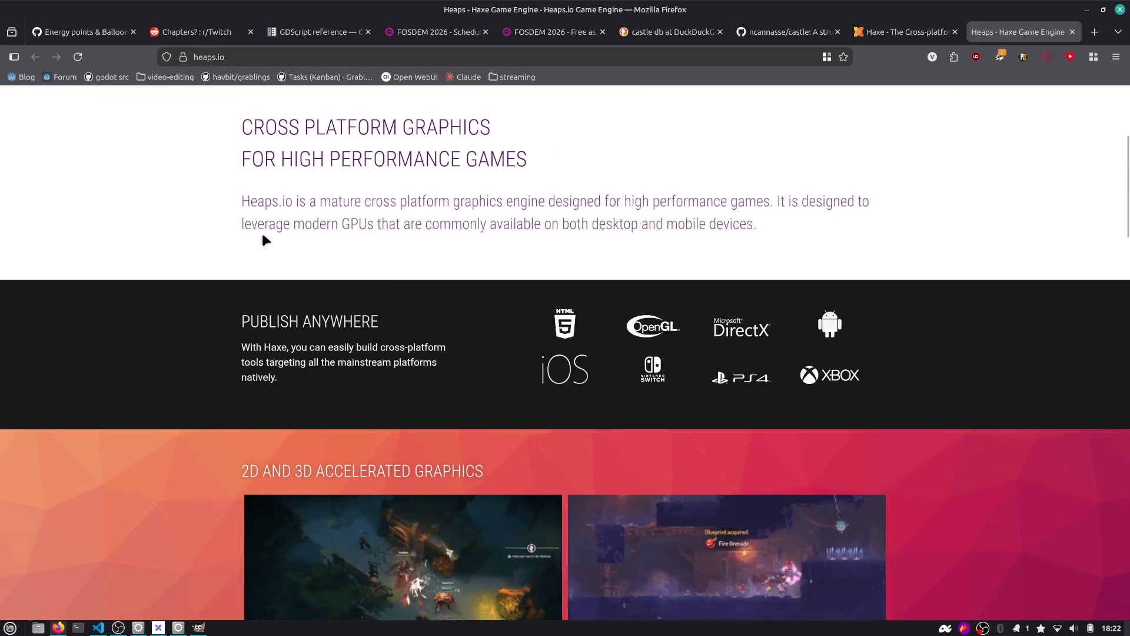
pyautogui.scroll(3, 262, 231)
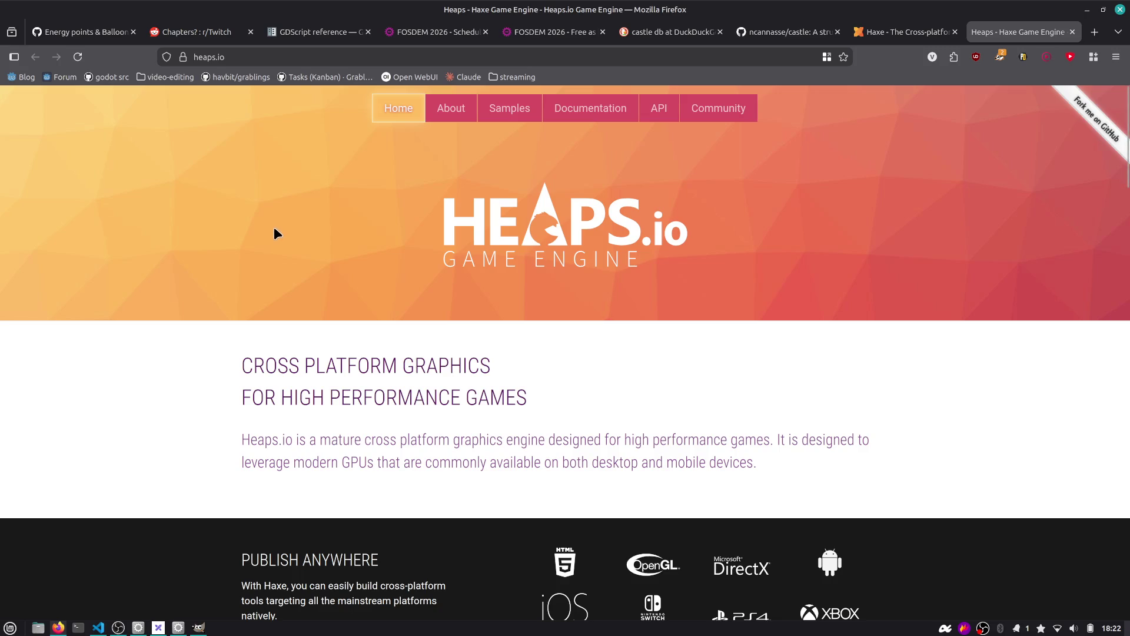
pyautogui.click(867, 38)
pyautogui.scroll(15, 290, 200)
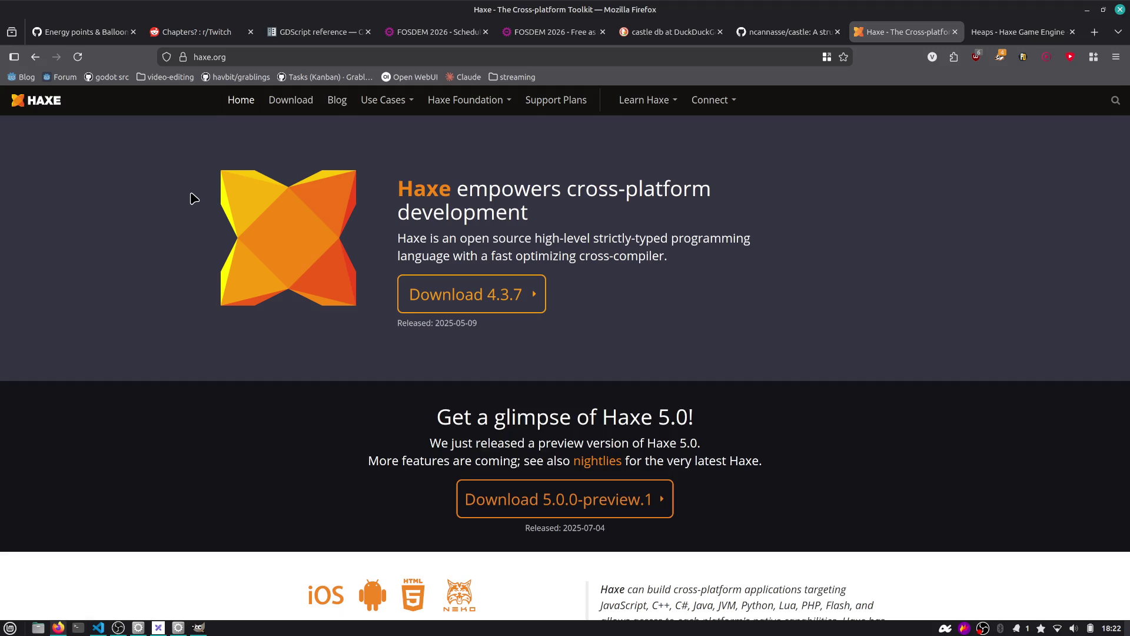
pyautogui.scroll(-5, 194, 199)
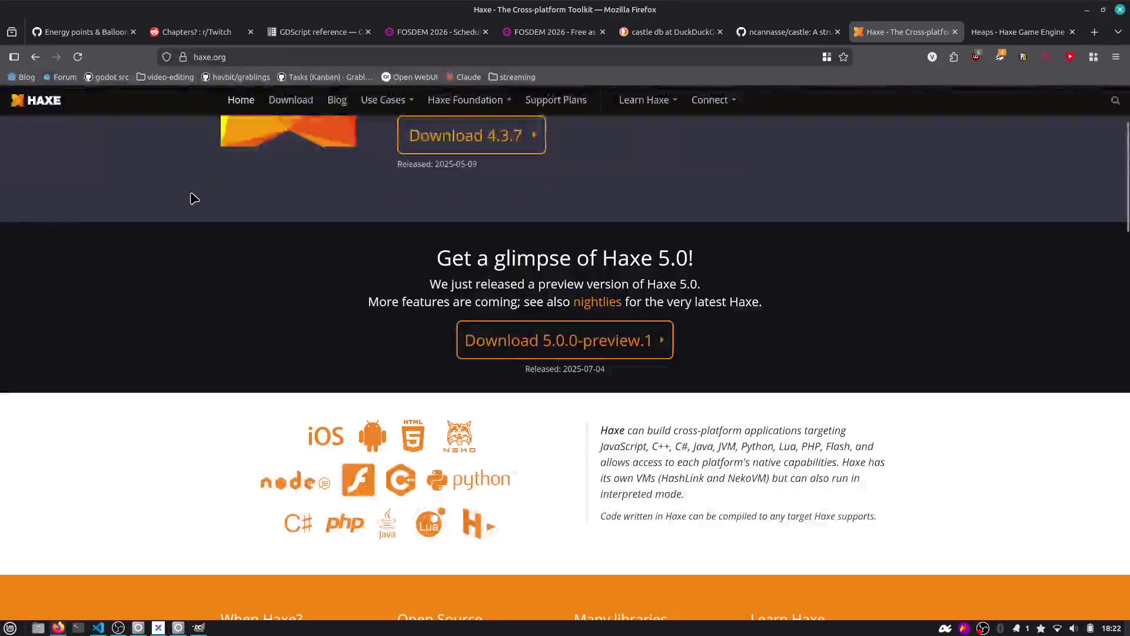
pyautogui.scroll(-5, 280, 396)
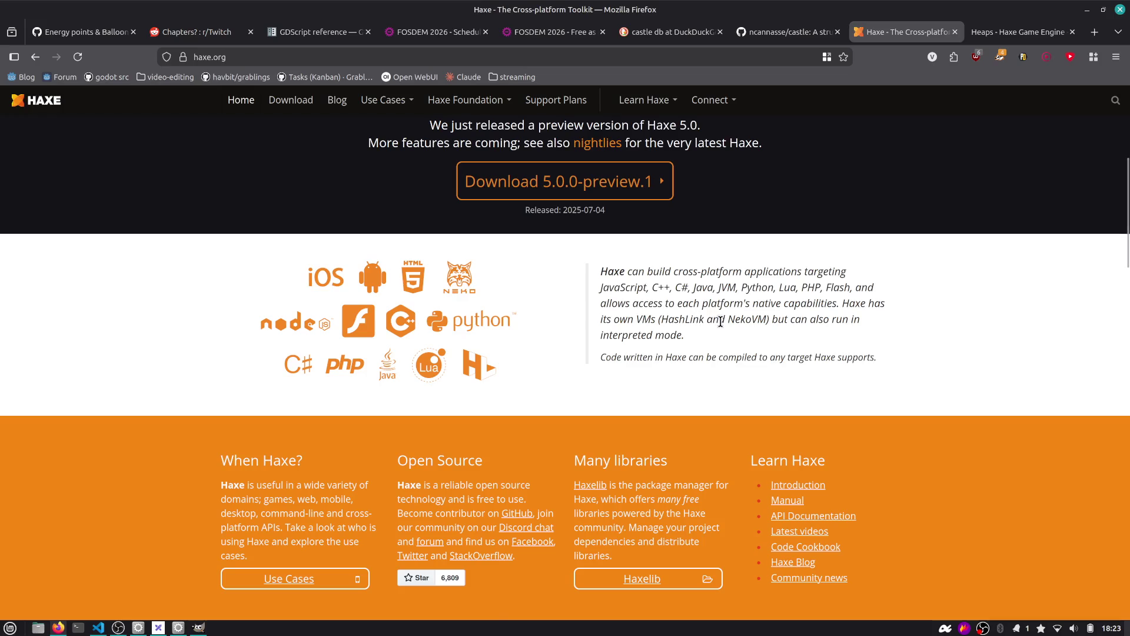
pyautogui.scroll(-3, 716, 324)
pyautogui.scroll(6, 714, 325)
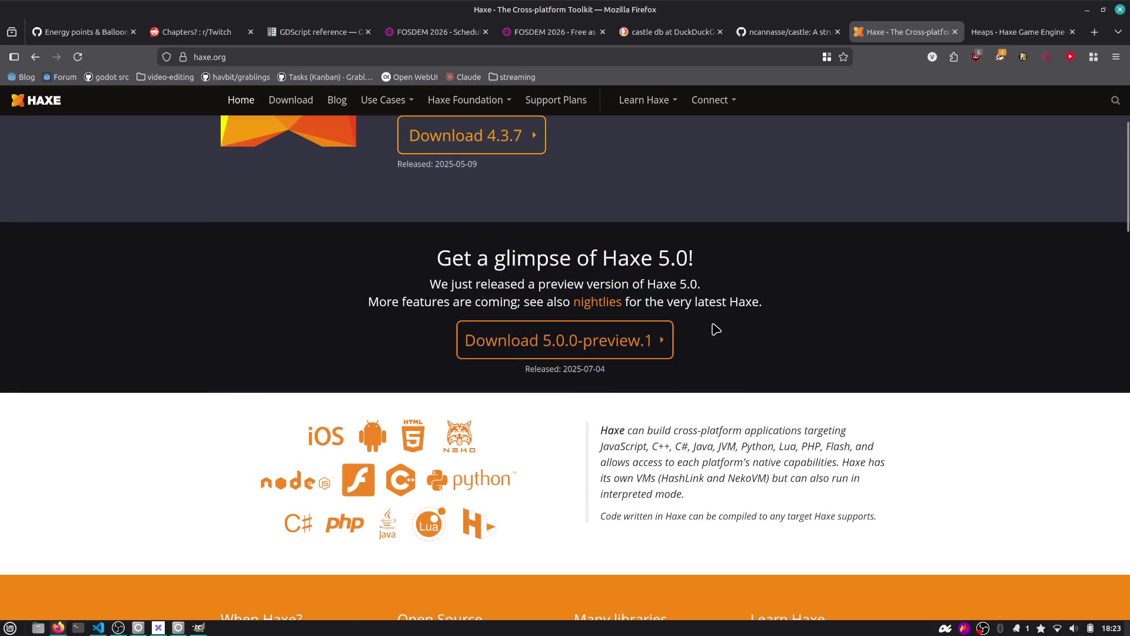
pyautogui.scroll(-2, 716, 329)
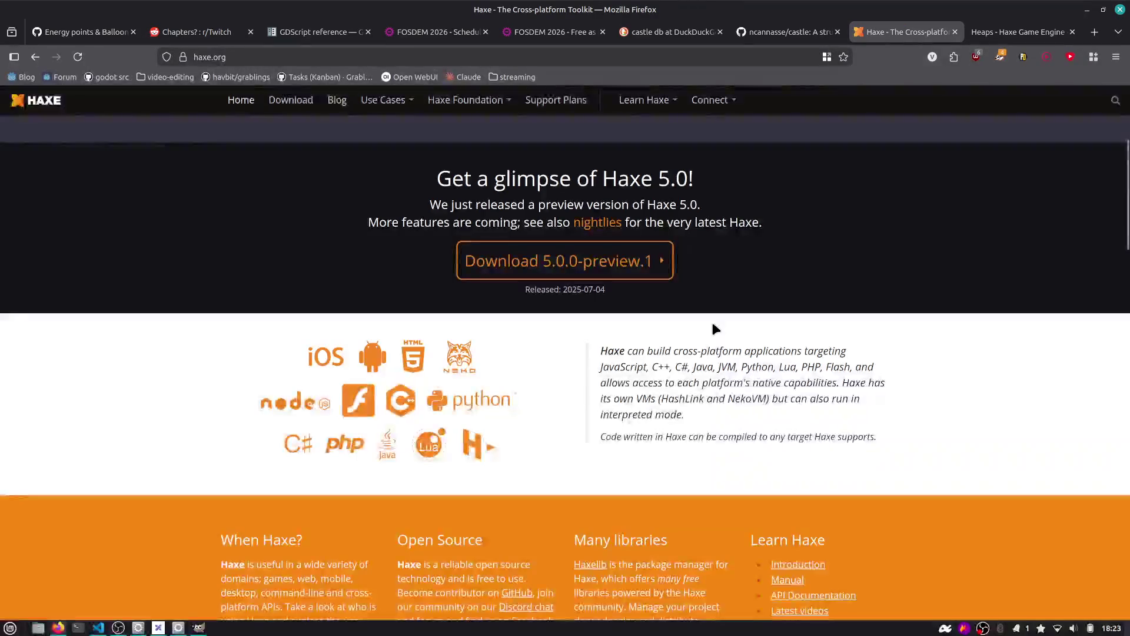
pyautogui.scroll(-2, 712, 324)
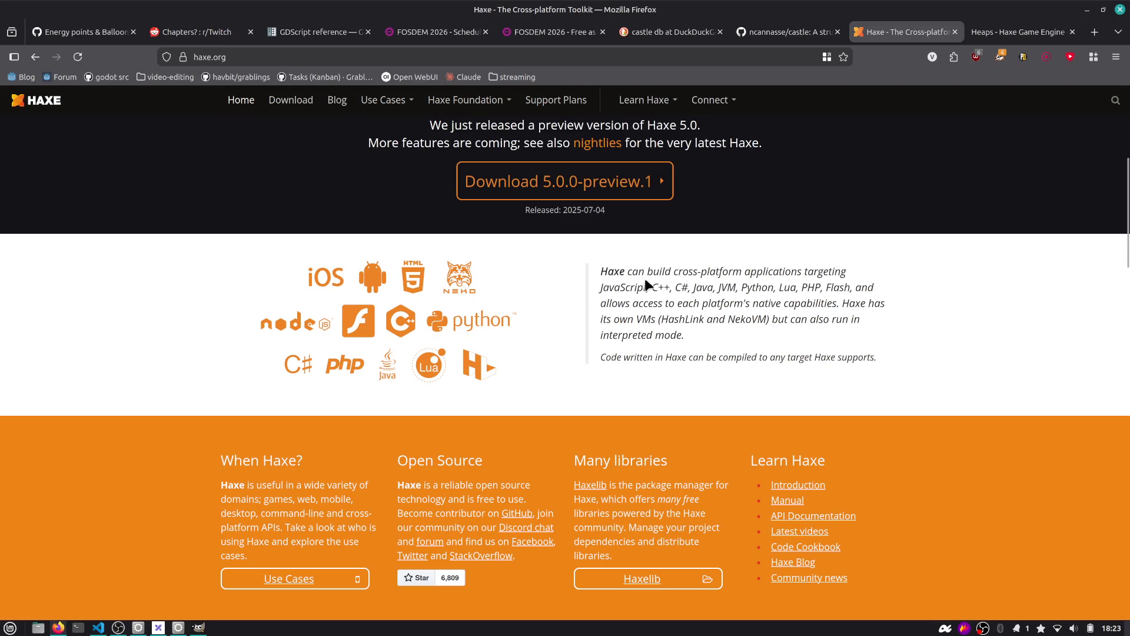
pyautogui.scroll(5, 668, 288)
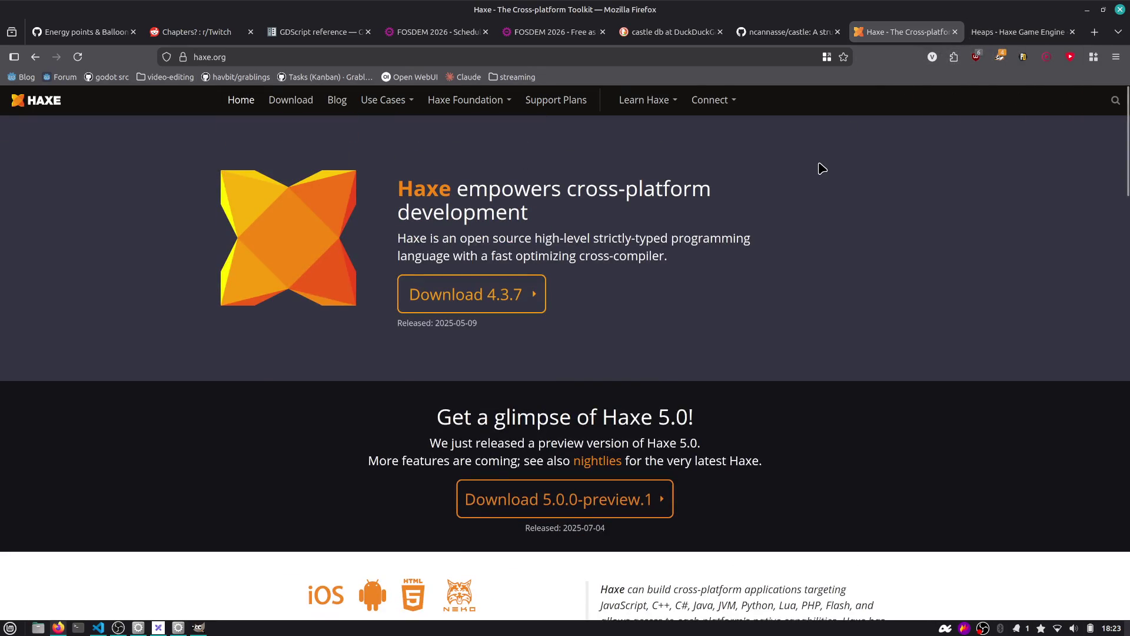
pyautogui.hotkey('ctrl', 't')
pyautogui.write('stencyl hea')
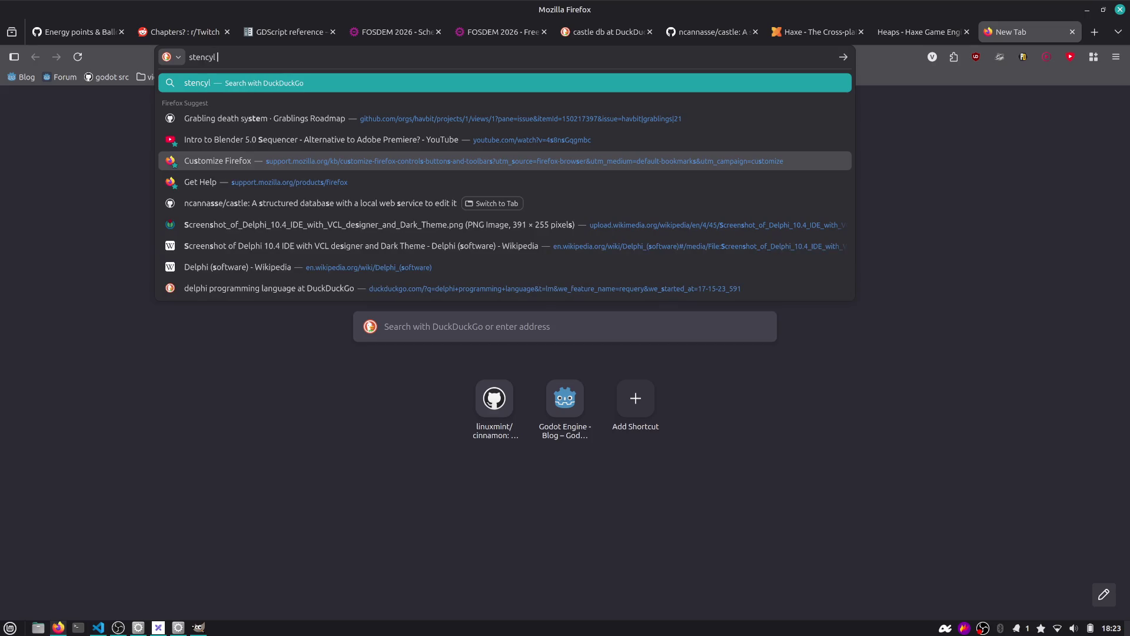
# Step: Search 'stencyl haxe' and open the Stencyl/stencyl-engine GitHub repository
pyautogui.press('BackSpace')
pyautogui.press('BackSpace')
pyautogui.write('axe')
pyautogui.press('Return')
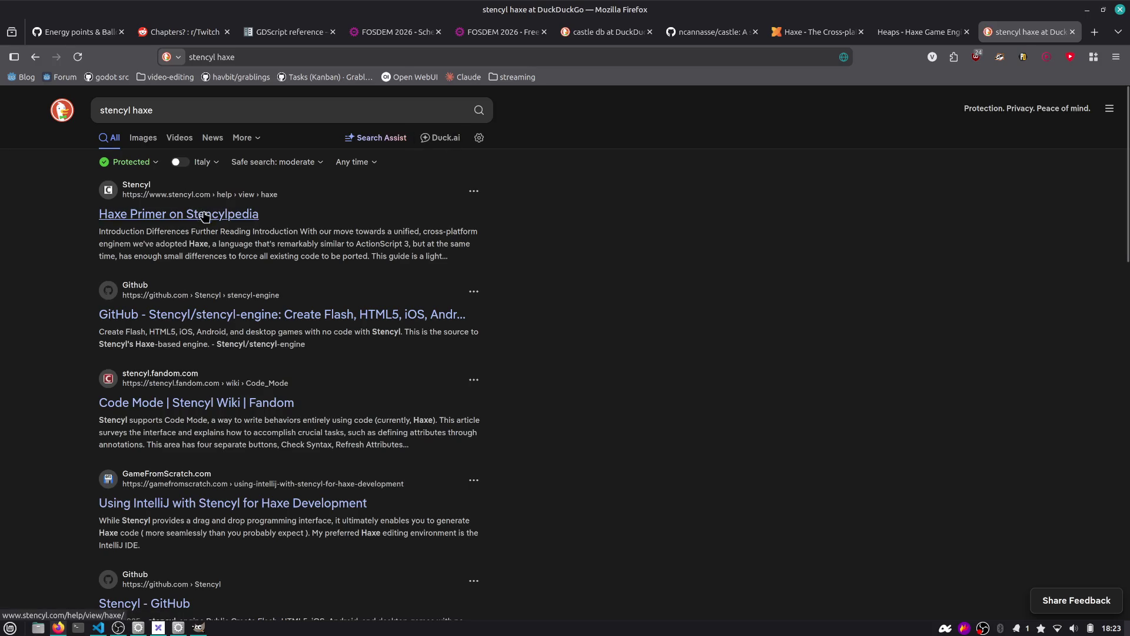
pyautogui.click(333, 315)
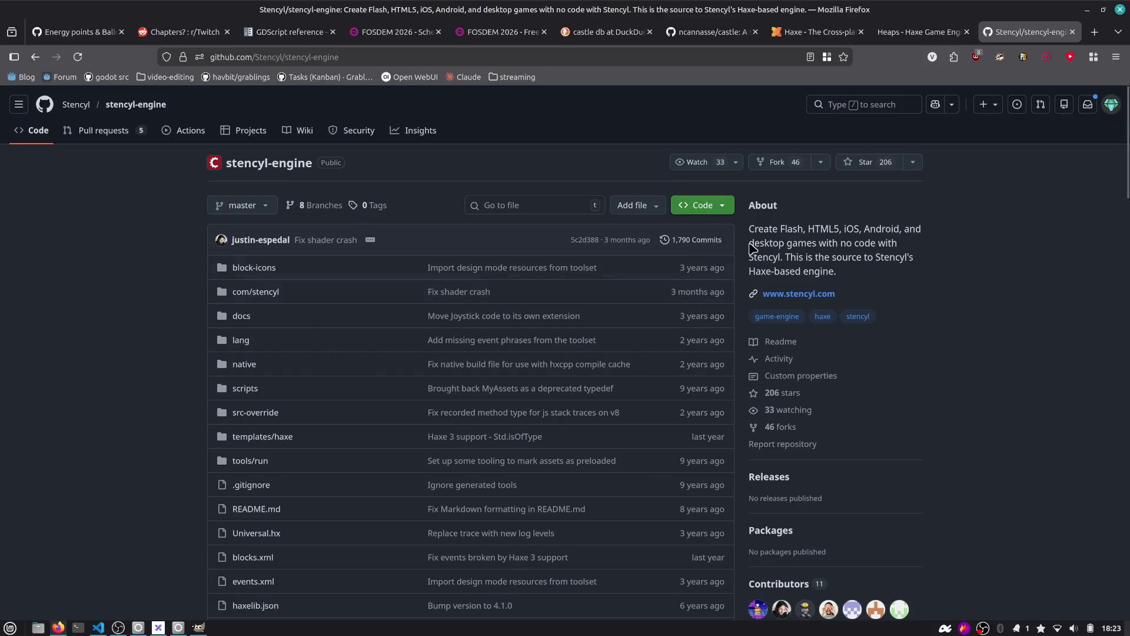
# Step: View the stencyl.com website from the repository link, then close both Stencyl tabs
pyautogui.scroll(-5, 783, 238)
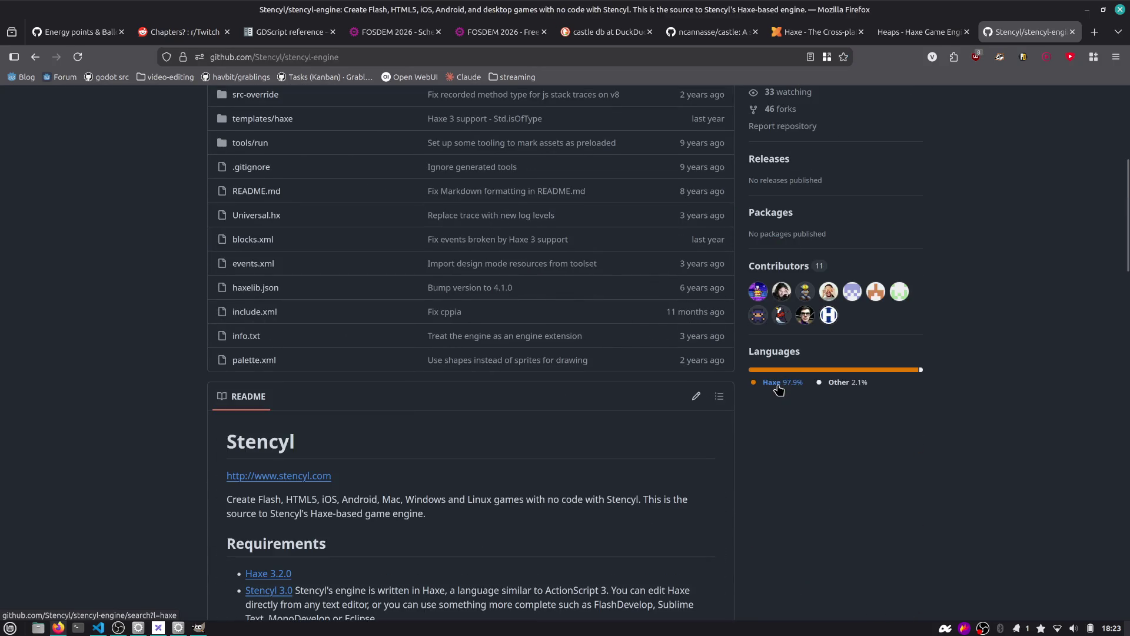
pyautogui.middleClick(299, 475)
pyautogui.scroll(5, 303, 475)
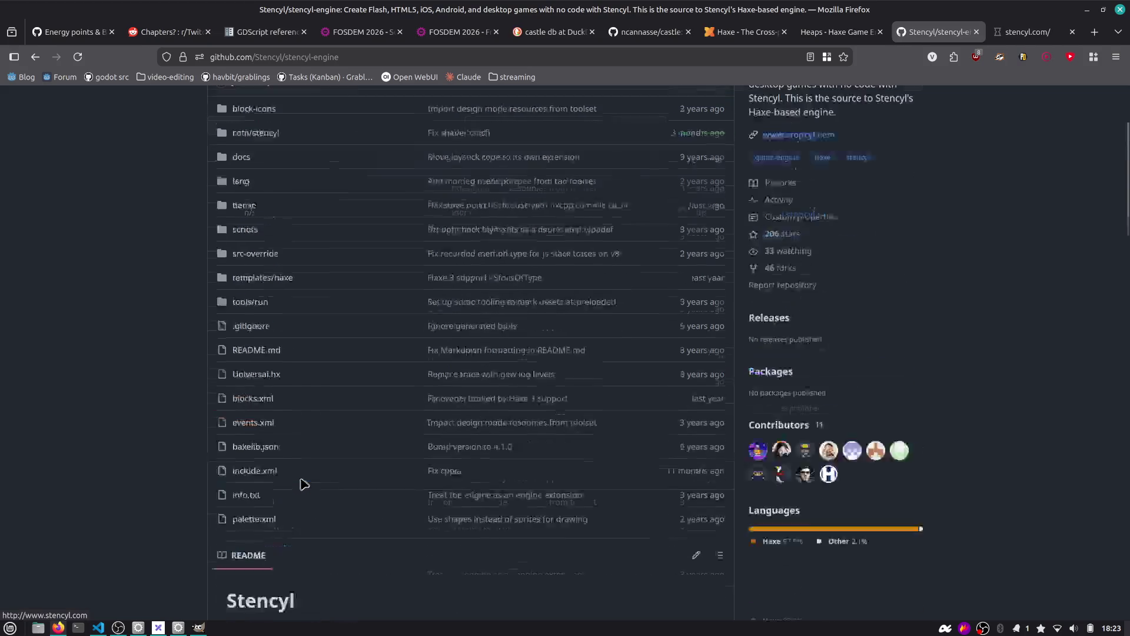
pyautogui.click(1036, 33)
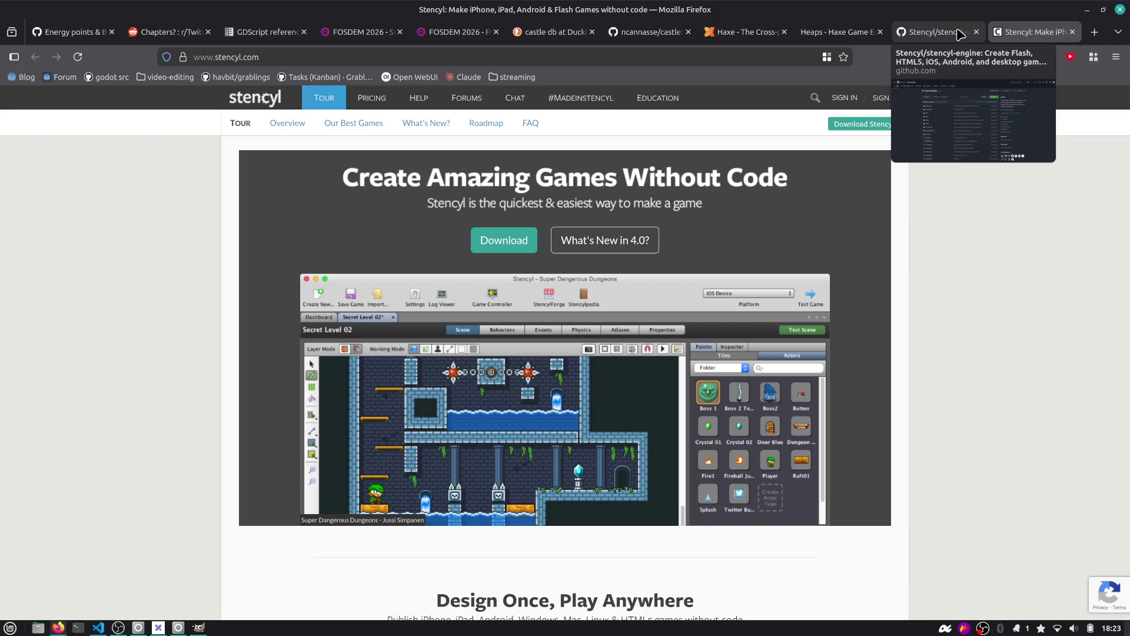
pyautogui.middleClick(995, 35)
pyautogui.middleClick(995, 35)
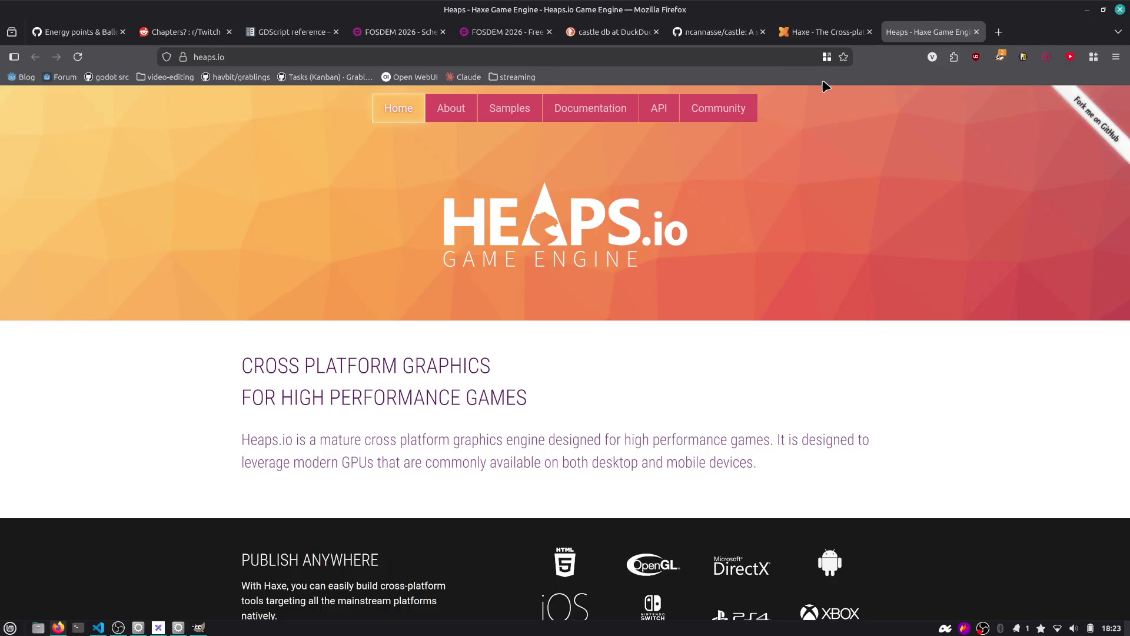
# Step: Scroll down through the Heaps.io page, then close its tab
pyautogui.scroll(-3, 818, 97)
pyautogui.scroll(-4, 840, 127)
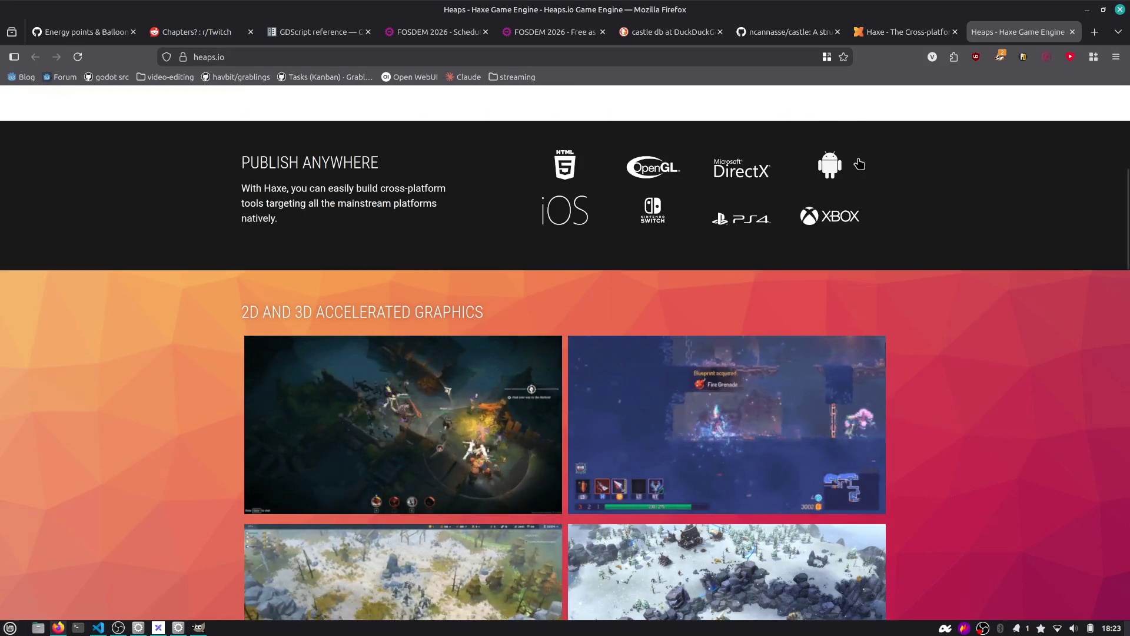
pyautogui.scroll(-5, 893, 188)
pyautogui.scroll(-5, 920, 214)
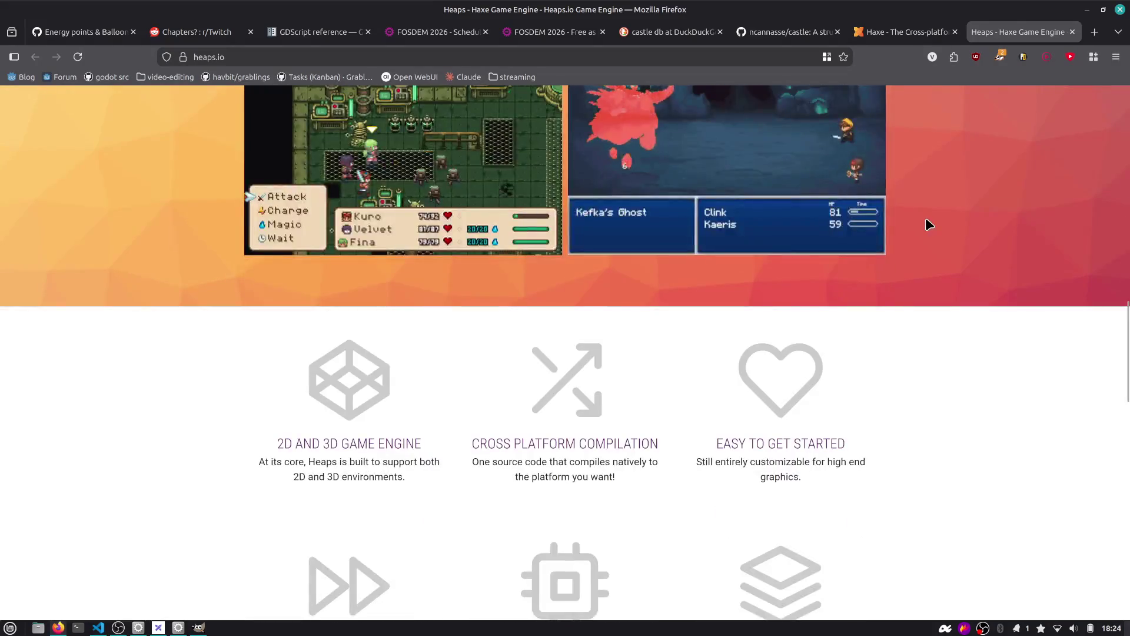
pyautogui.scroll(-4, 928, 224)
pyautogui.scroll(-10, 926, 219)
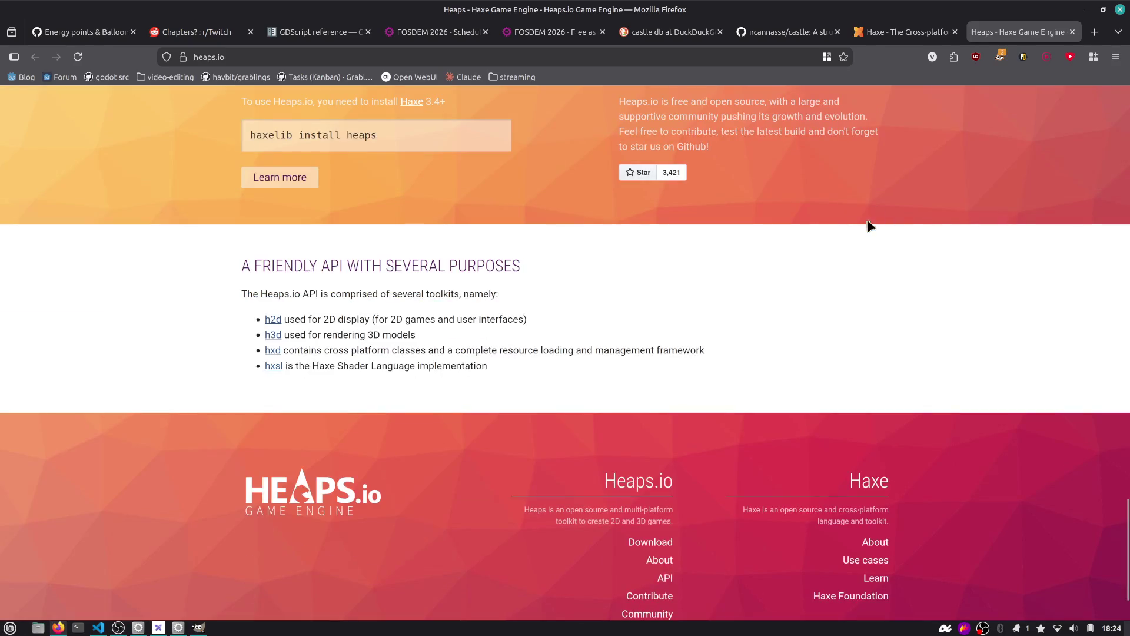
pyautogui.scroll(-2, 818, 223)
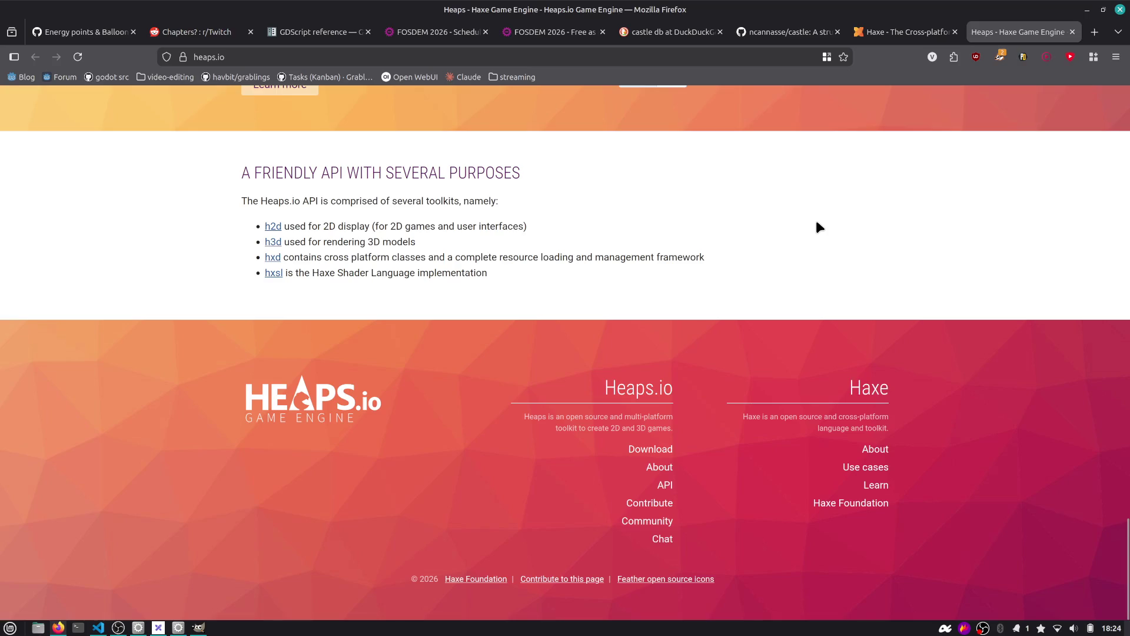
pyautogui.middleClick(995, 37)
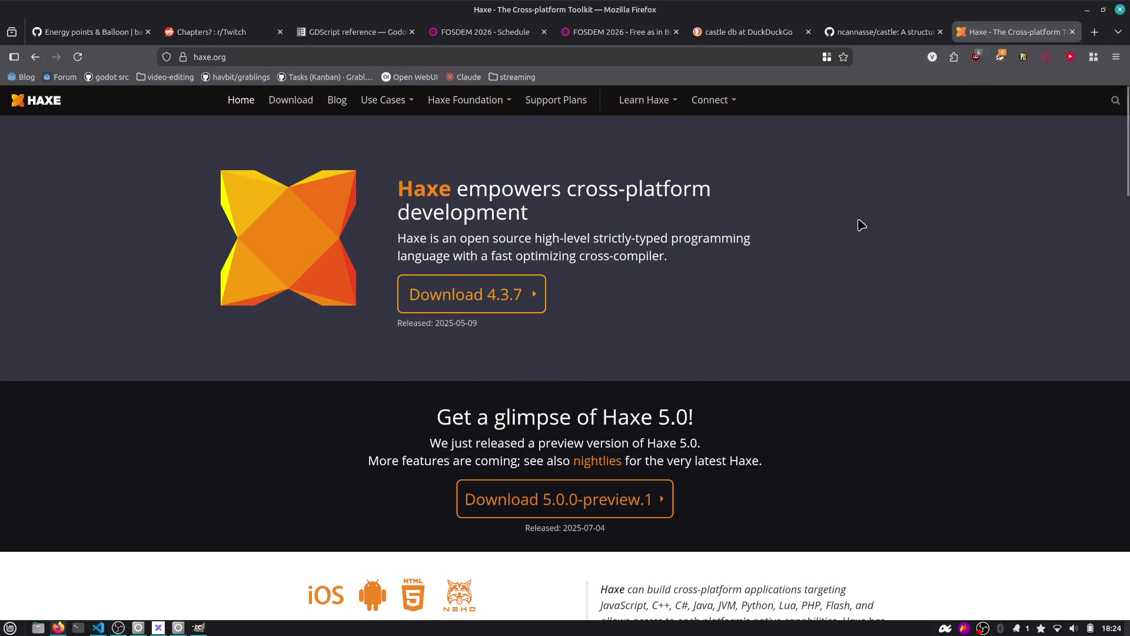
# Step: Read the haxe.org homepage down to the code sample and back up to the 5.0 preview banner
pyautogui.scroll(-4, 861, 224)
pyautogui.scroll(-10, 861, 225)
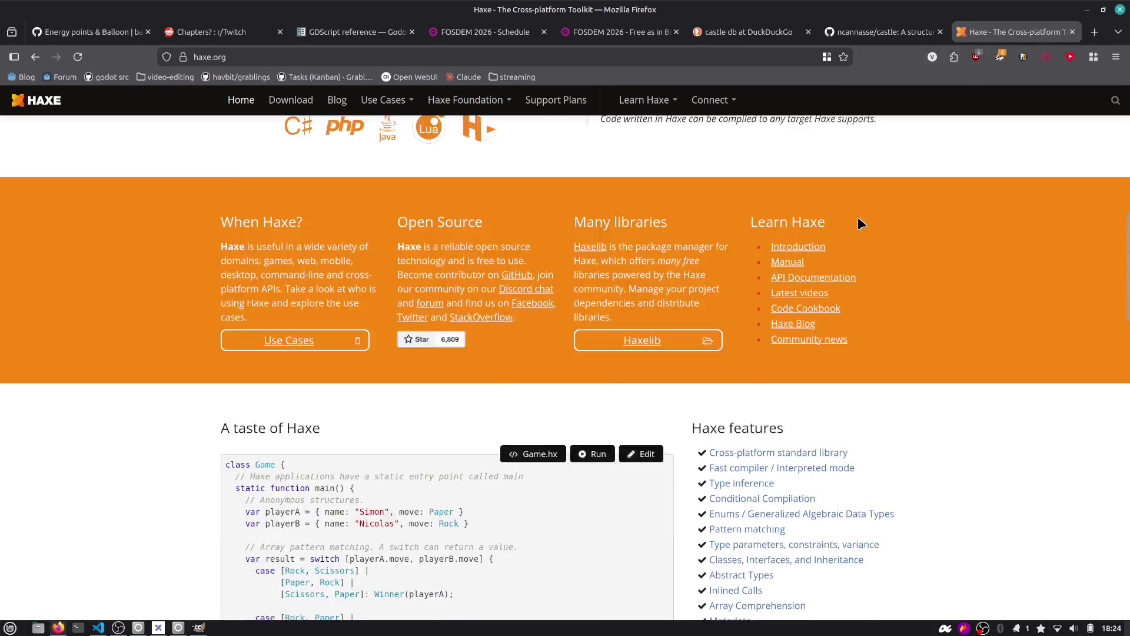
pyautogui.scroll(-3, 859, 223)
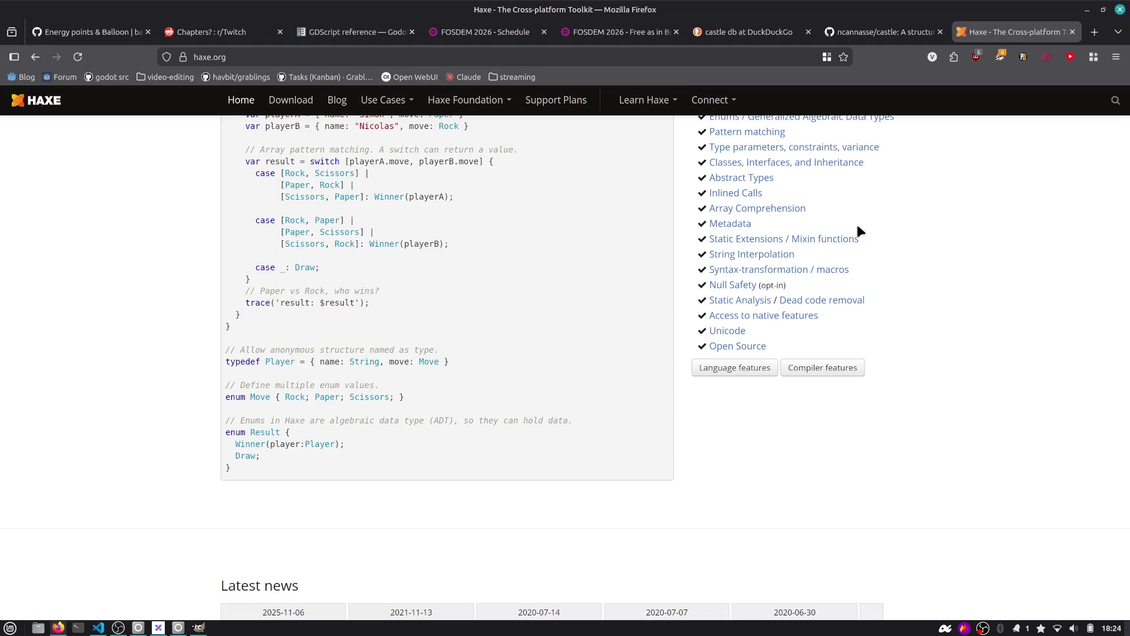
pyautogui.scroll(7, 857, 224)
pyautogui.scroll(6, 855, 226)
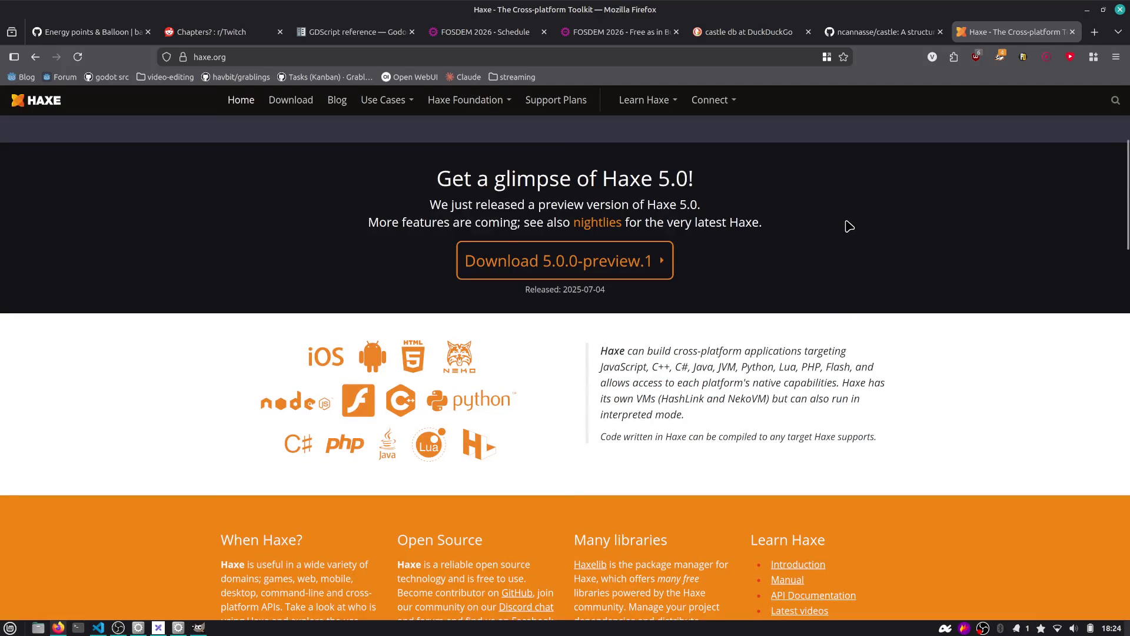
pyautogui.click(773, 58)
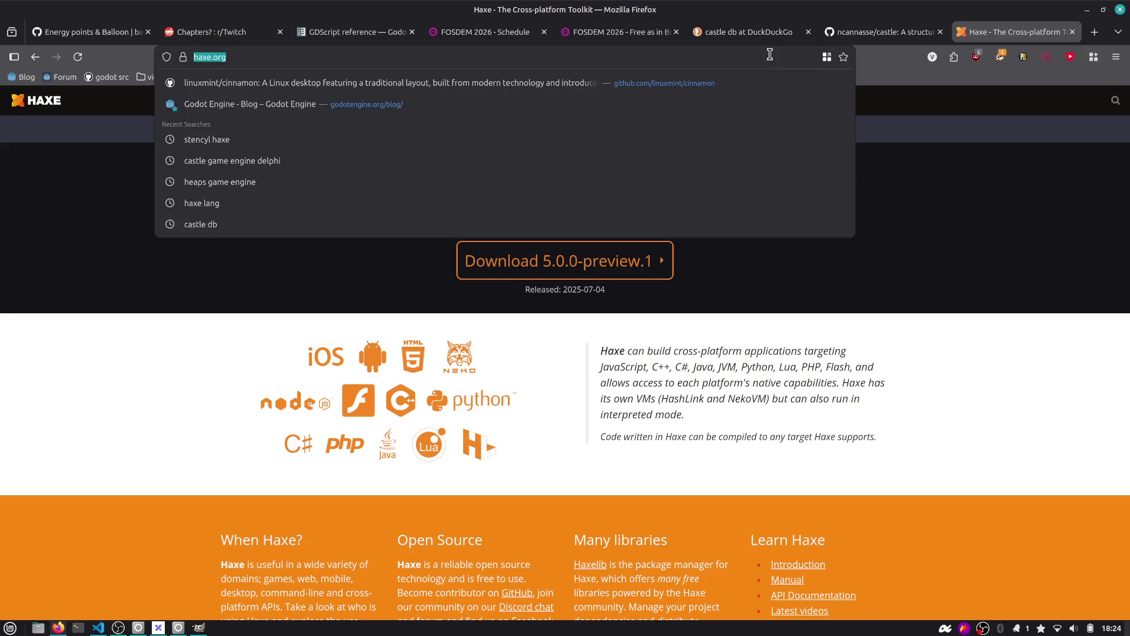
# Step: Search YouTube for 'crosscode haxe conf' and open the 'Kha v HTML5' talk in a new tab
pyautogui.write('@youtube ')
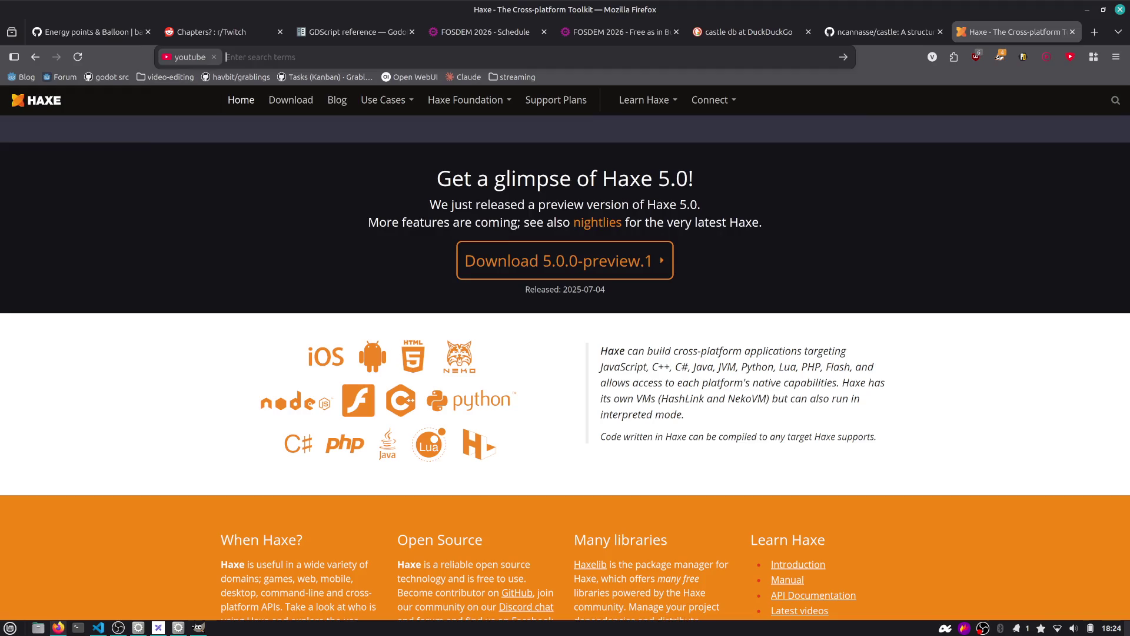
pyautogui.write('crosscode haxe')
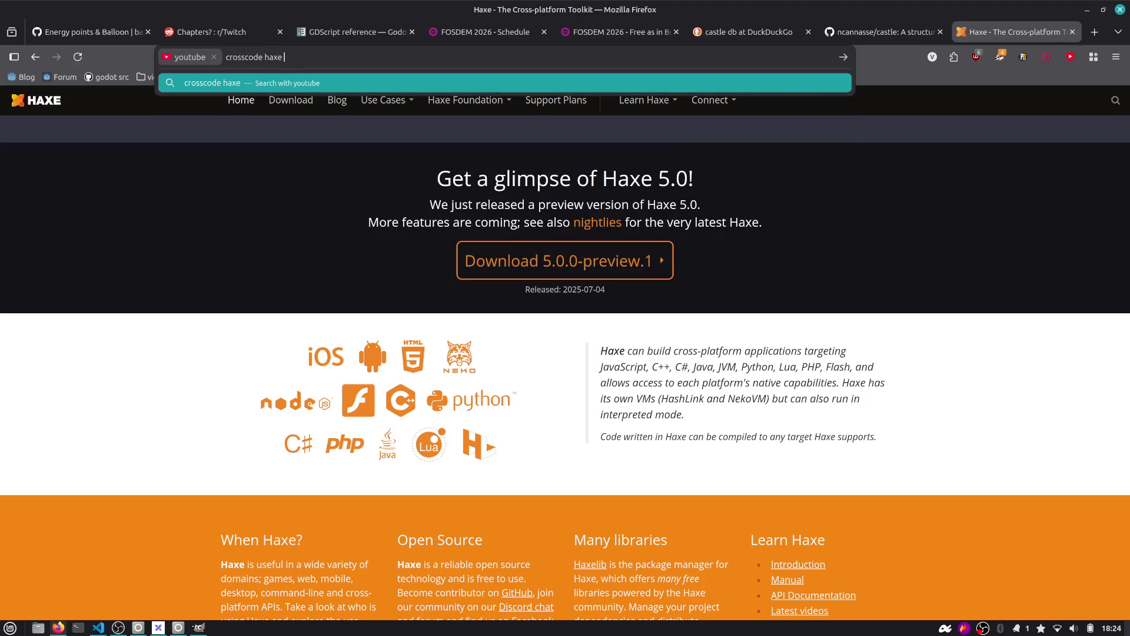
pyautogui.write(' conf')
pyautogui.press('Return')
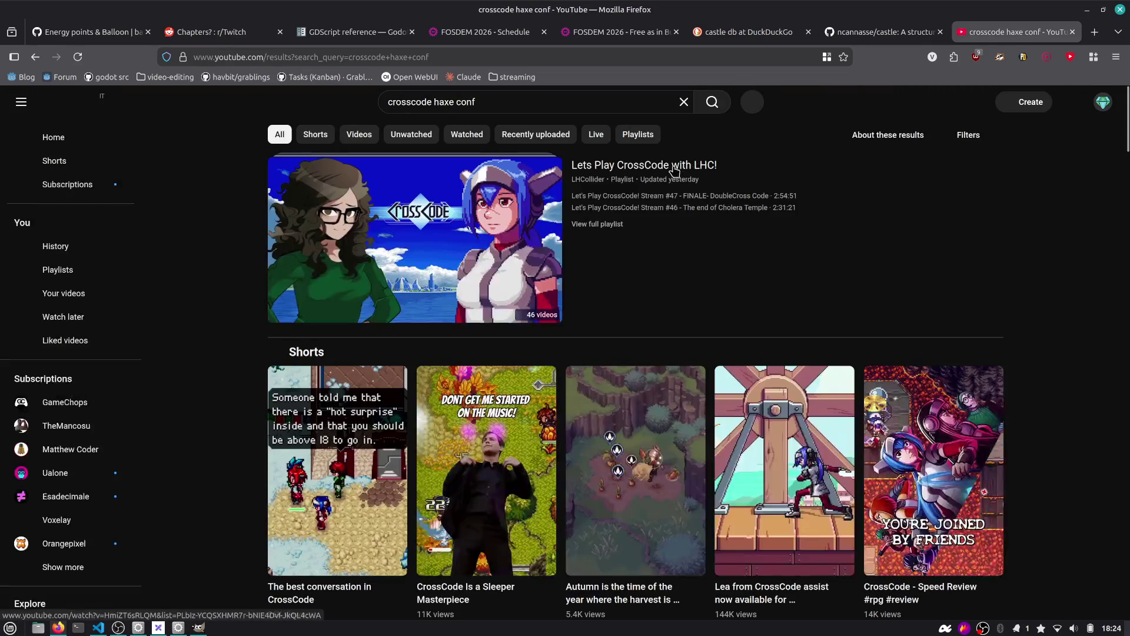
pyautogui.scroll(-6, 616, 247)
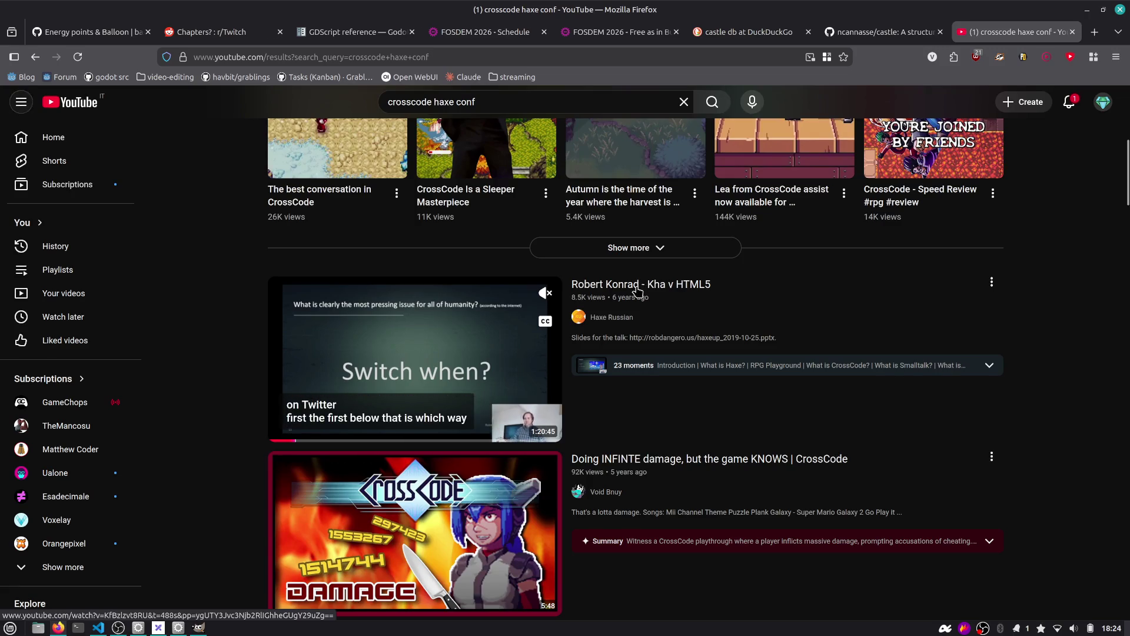
pyautogui.middleClick(640, 285)
pyautogui.click(1018, 35)
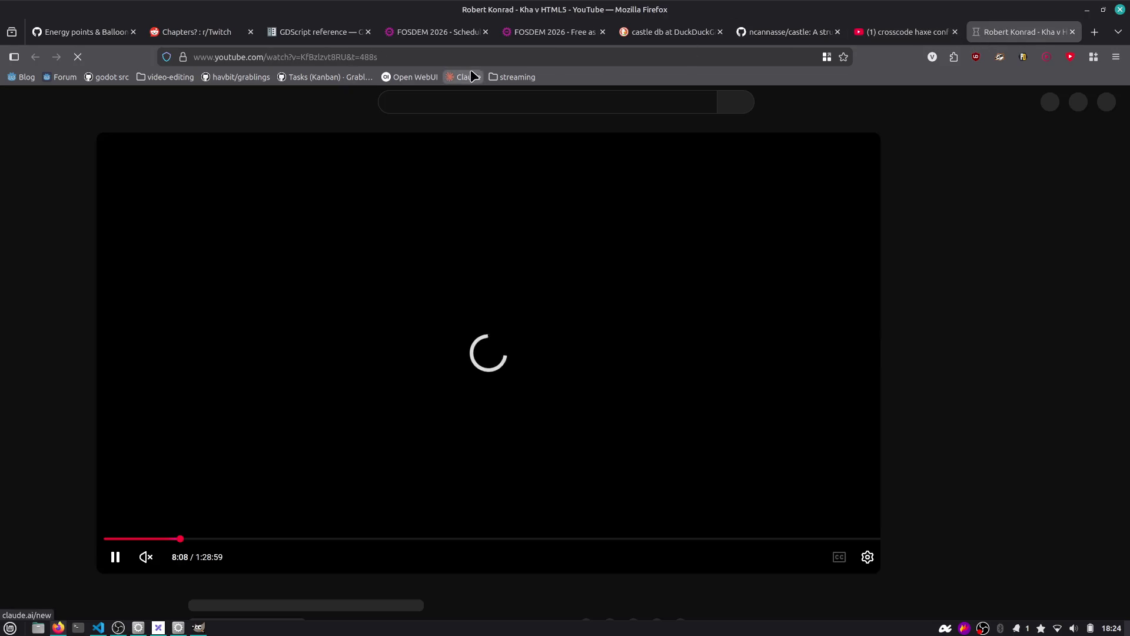
# Step: Pause the 'Kha v HTML5' talk and skip it ahead to 33:39
pyautogui.click(591, 57)
pyautogui.click(388, 364)
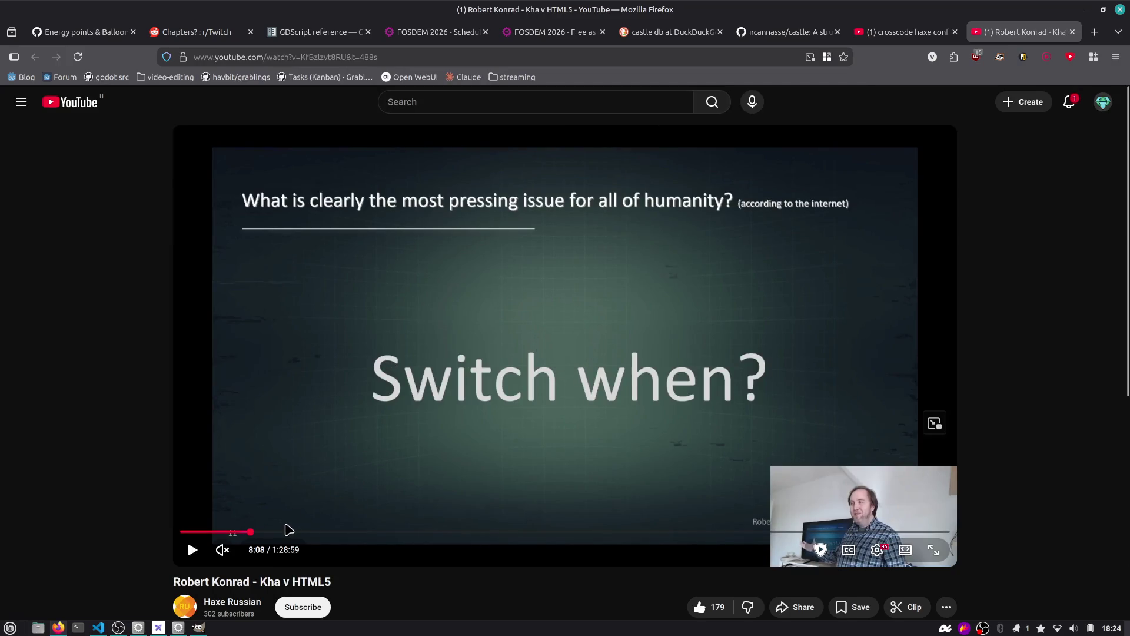
pyautogui.click(292, 533)
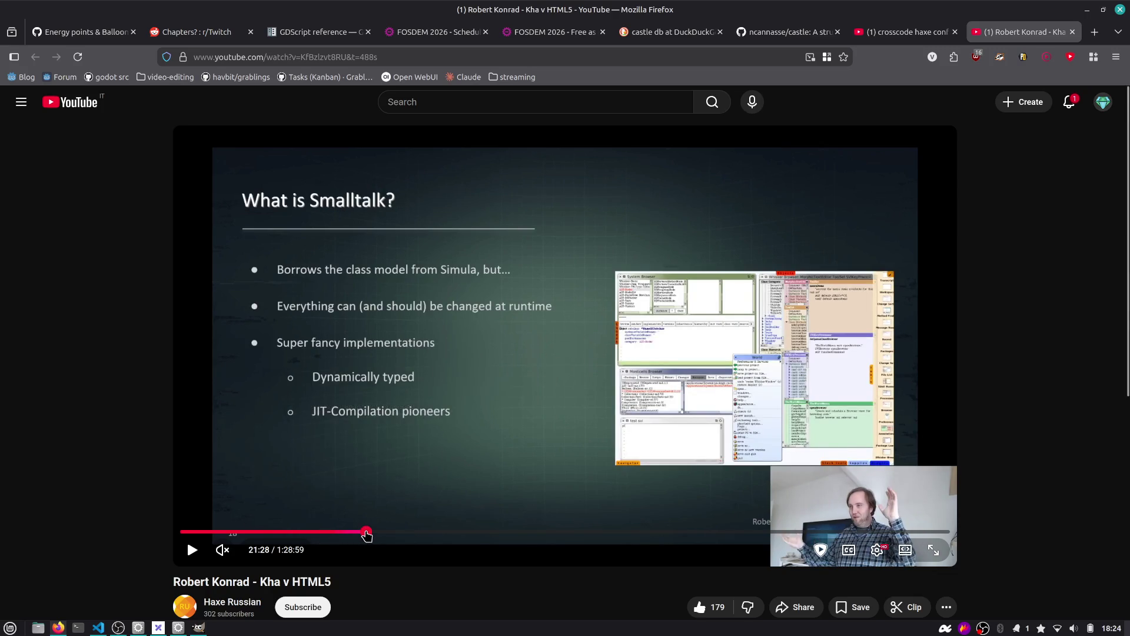
pyautogui.moveTo(366, 533); pyautogui.dragTo(472, 534)
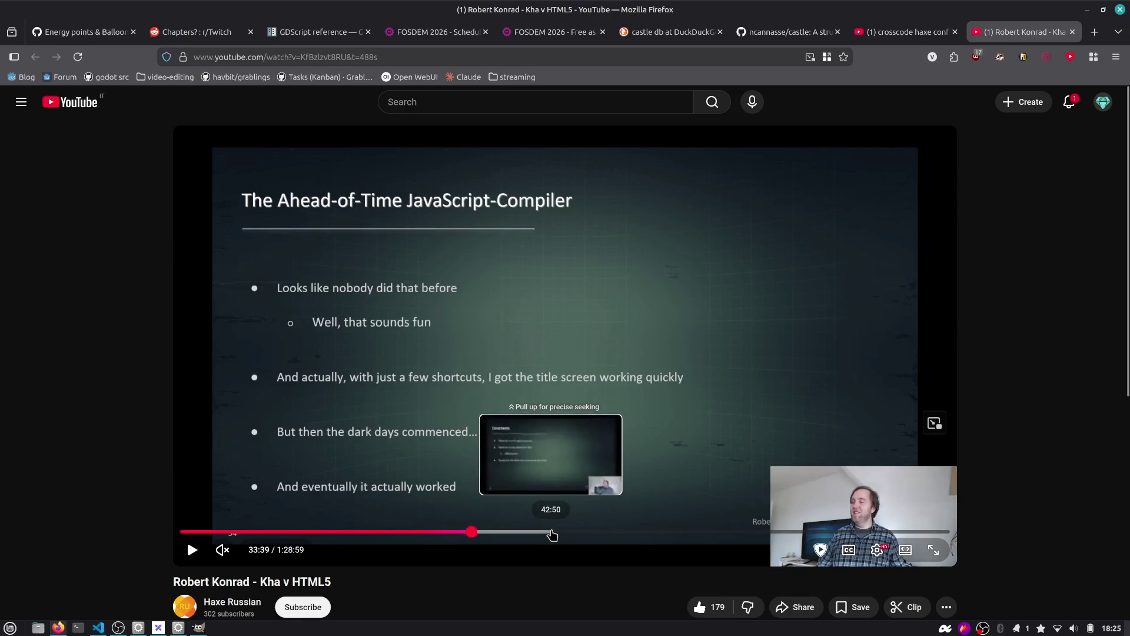
pyautogui.click(1093, 33)
# Step: Search YouTube for 'cross code', play the CrossCode Full Release Trailer from about 0:24, then return to OBS
pyautogui.write('youtube cross code')
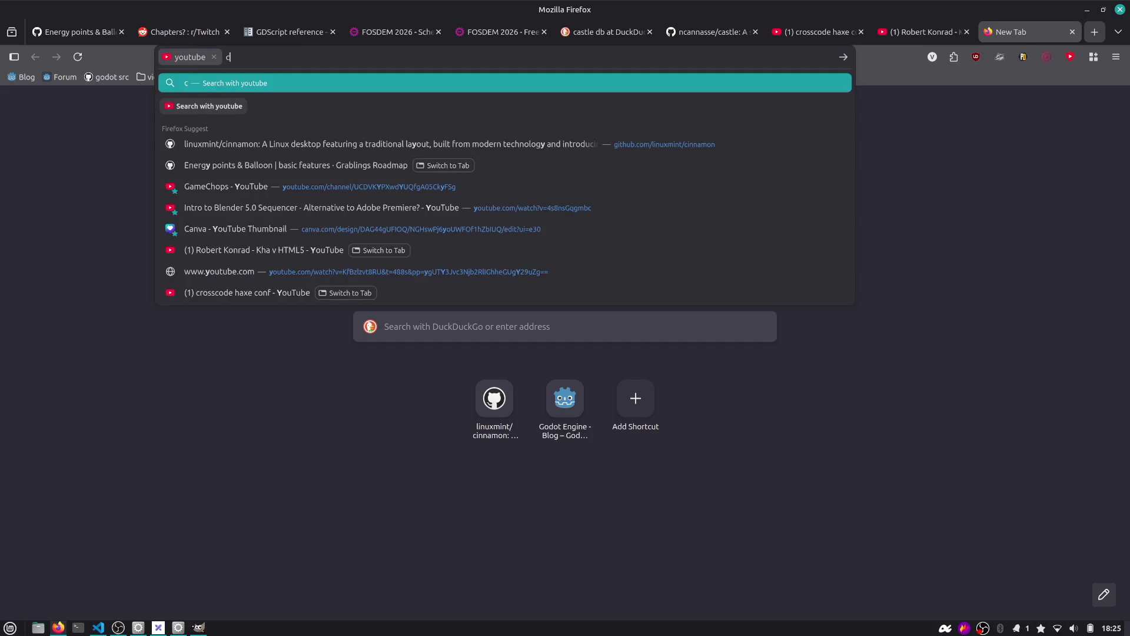
pyautogui.press('Return')
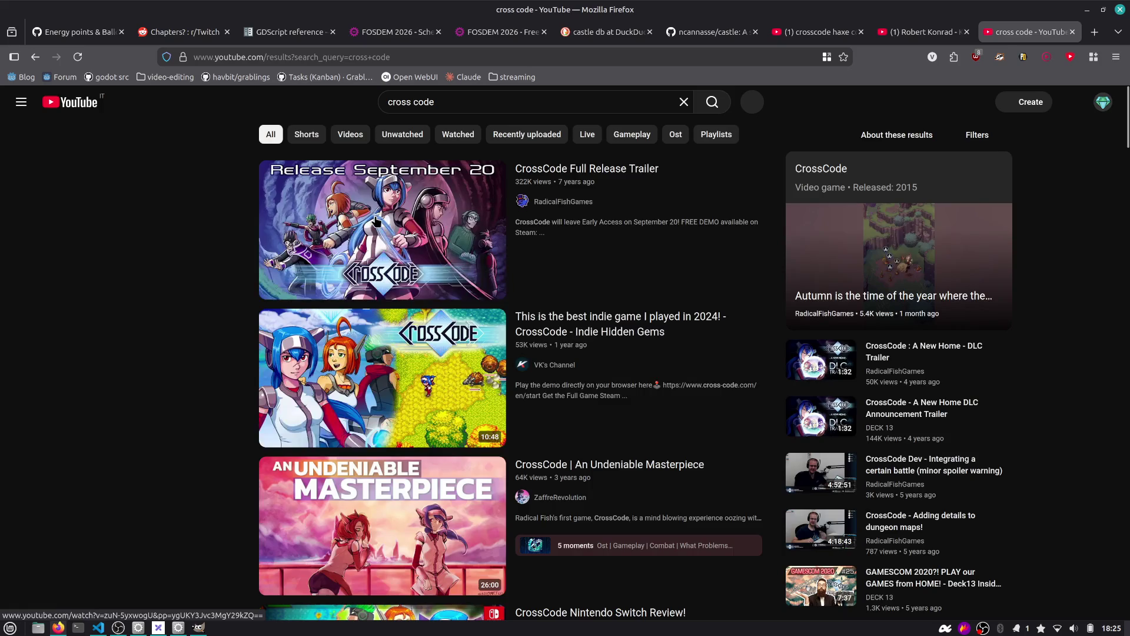
pyautogui.click(377, 221)
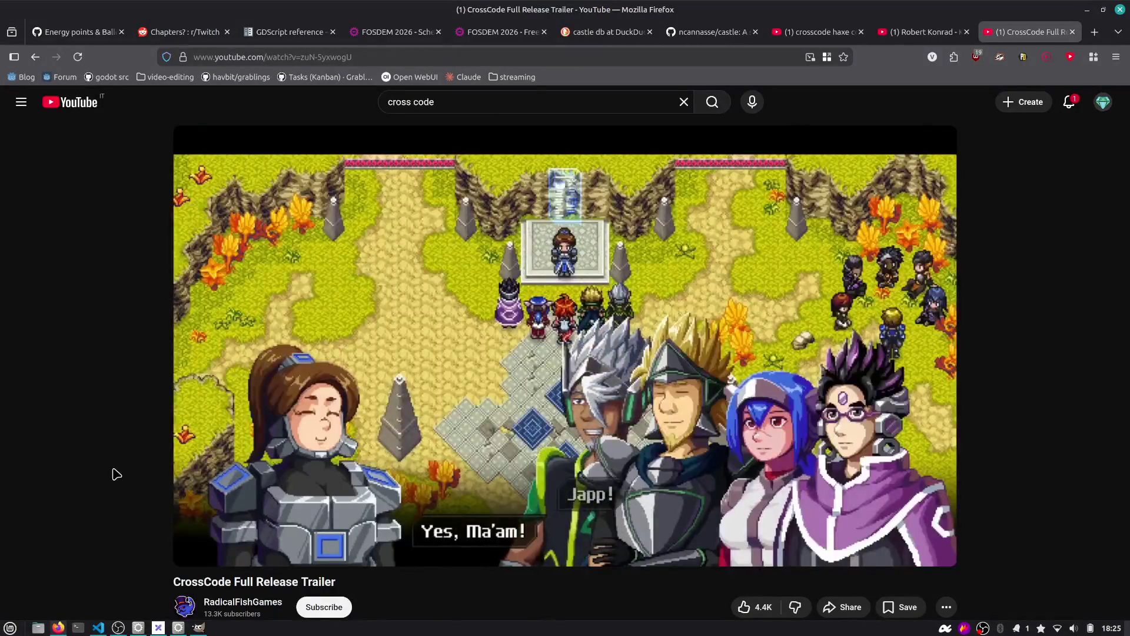
pyautogui.click(373, 531)
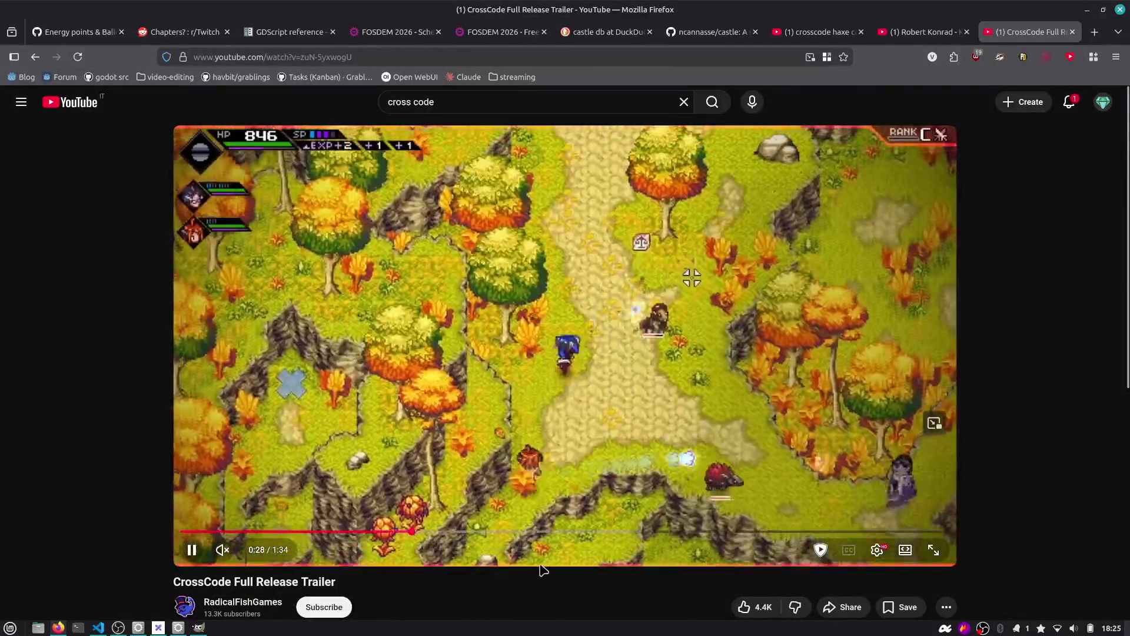
pyautogui.hotkey('alt', 'Tab')
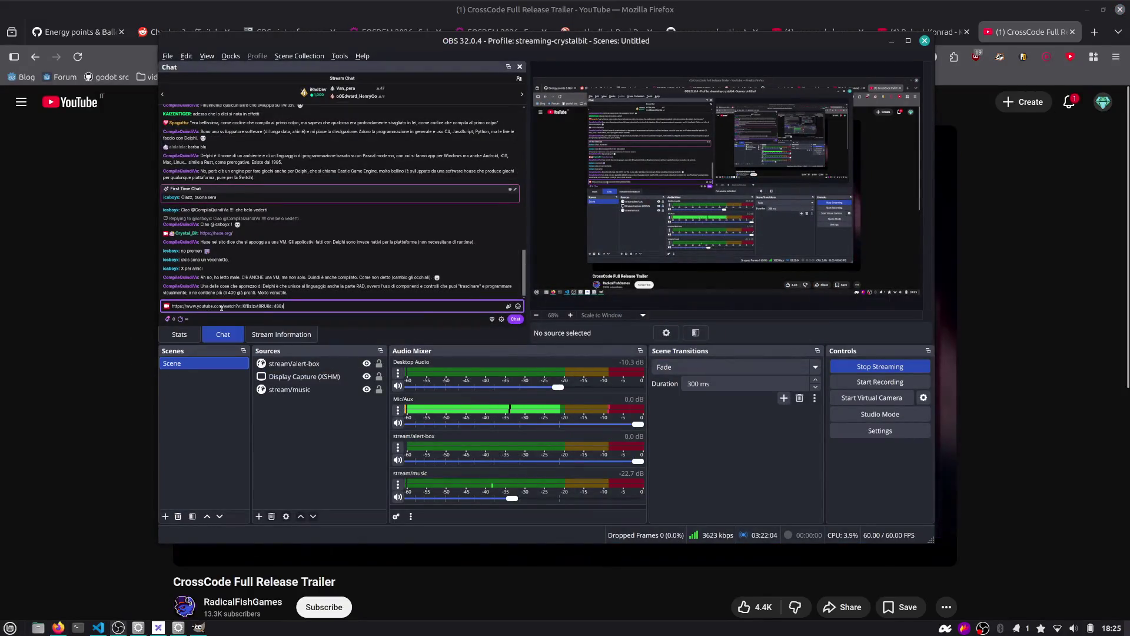
# Step: Post the Kha talk link in the stream chat, then close the trailer and Kha talk tabs in Firefox
pyautogui.hotkey('ctrl', 'v')
pyautogui.press('Return')
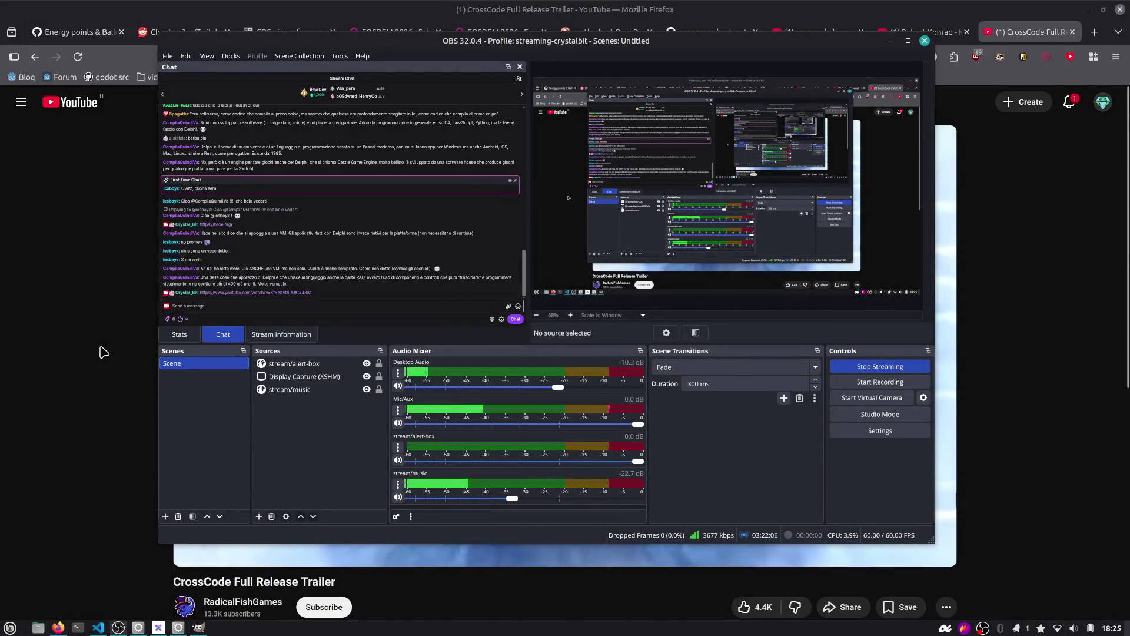
pyautogui.hotkey('alt', 'Tab')
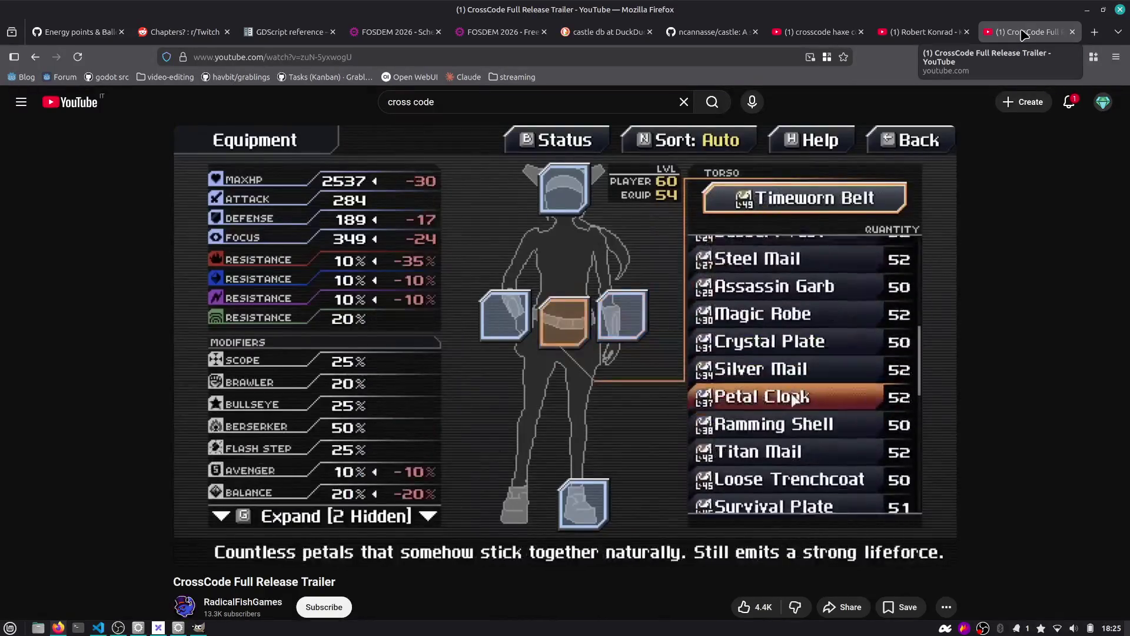
pyautogui.hotkey('ctrl', 'w')
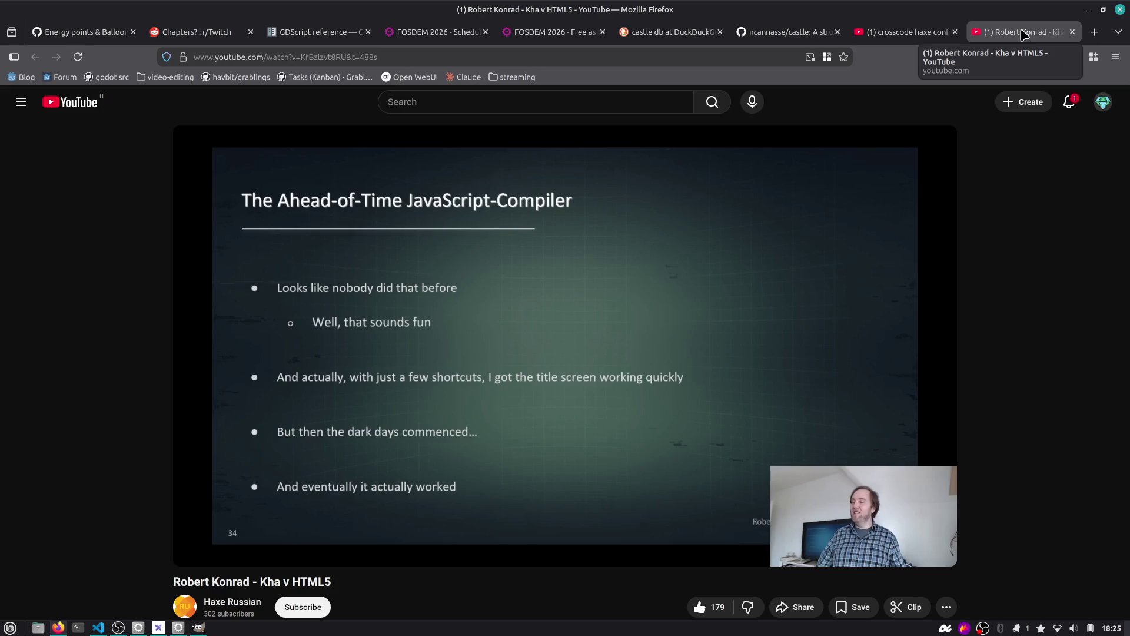
pyautogui.middleClick(1023, 36)
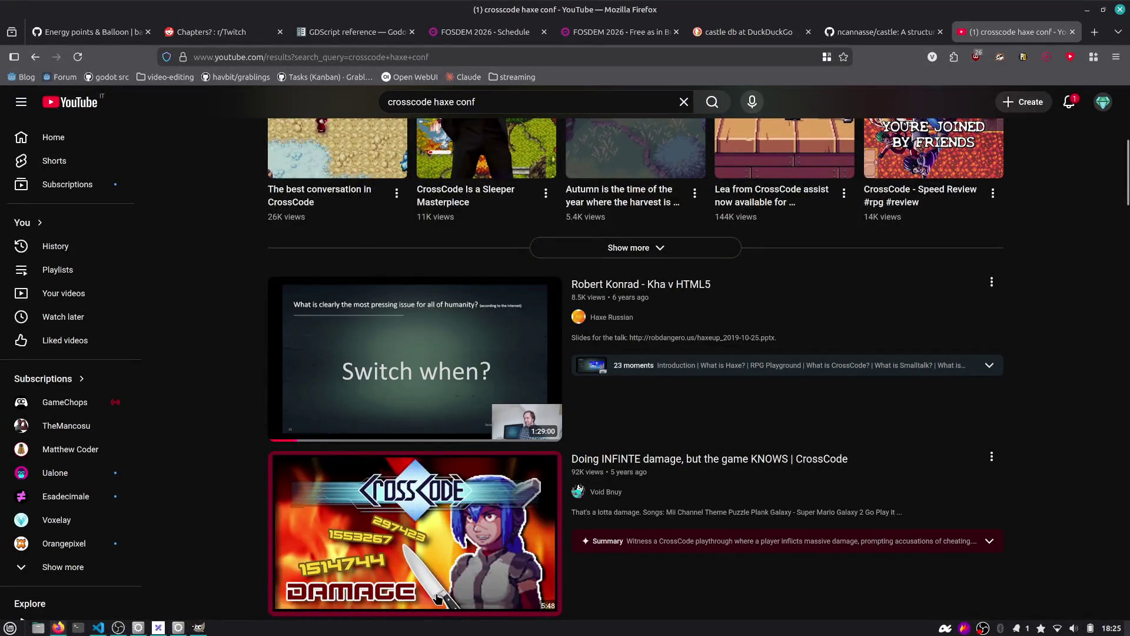
# Step: Back in OBS, open the haxe.org link posted in the chat
pyautogui.moveTo(437, 598)
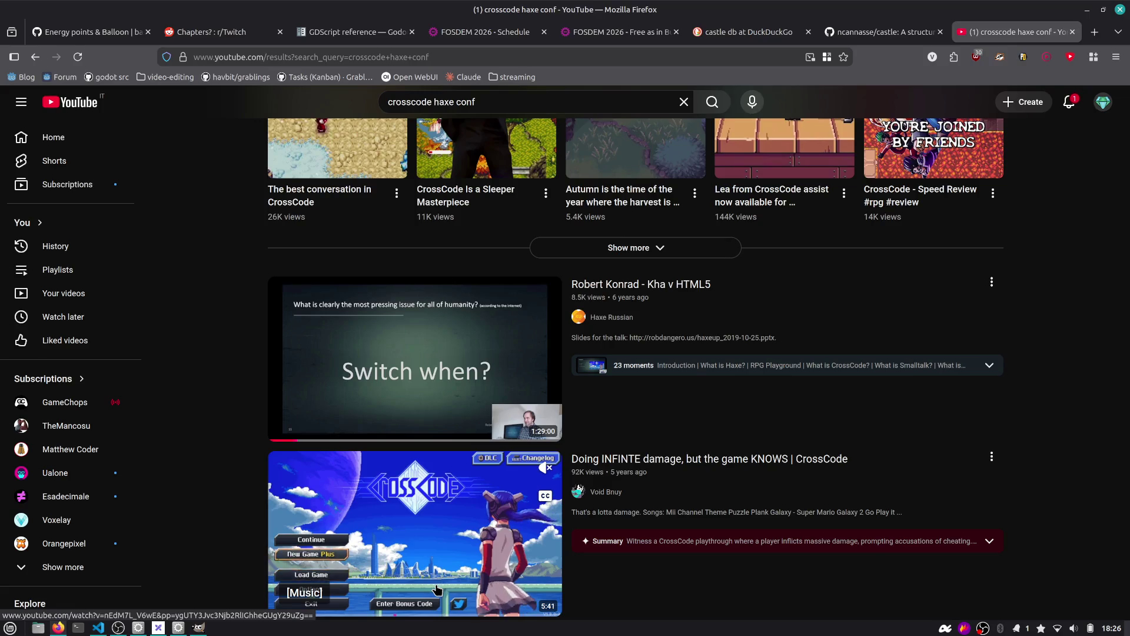
pyautogui.moveTo(440, 358)
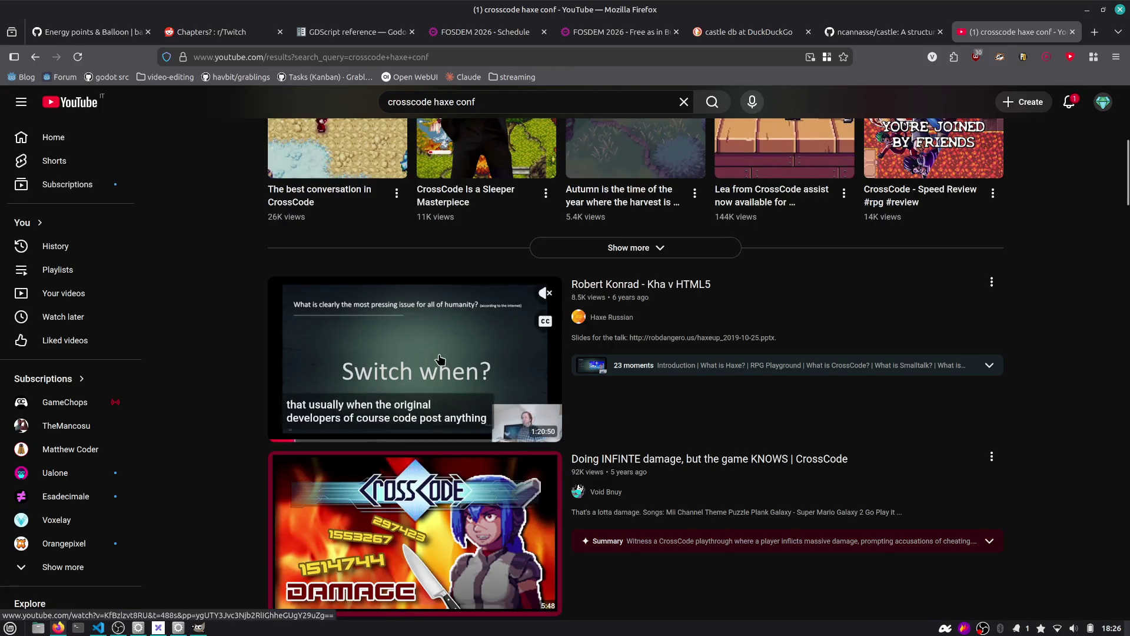
pyautogui.hotkey('alt', 'Tab')
pyautogui.hotkey('alt', 'Tab')
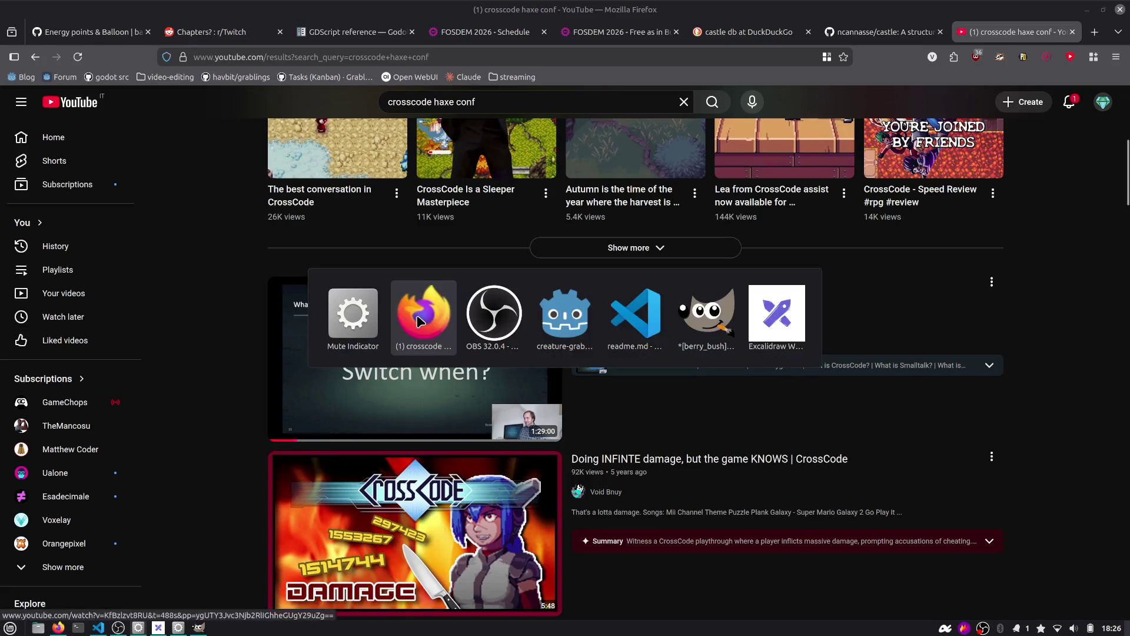
pyautogui.hotkey('alt', 'Tab')
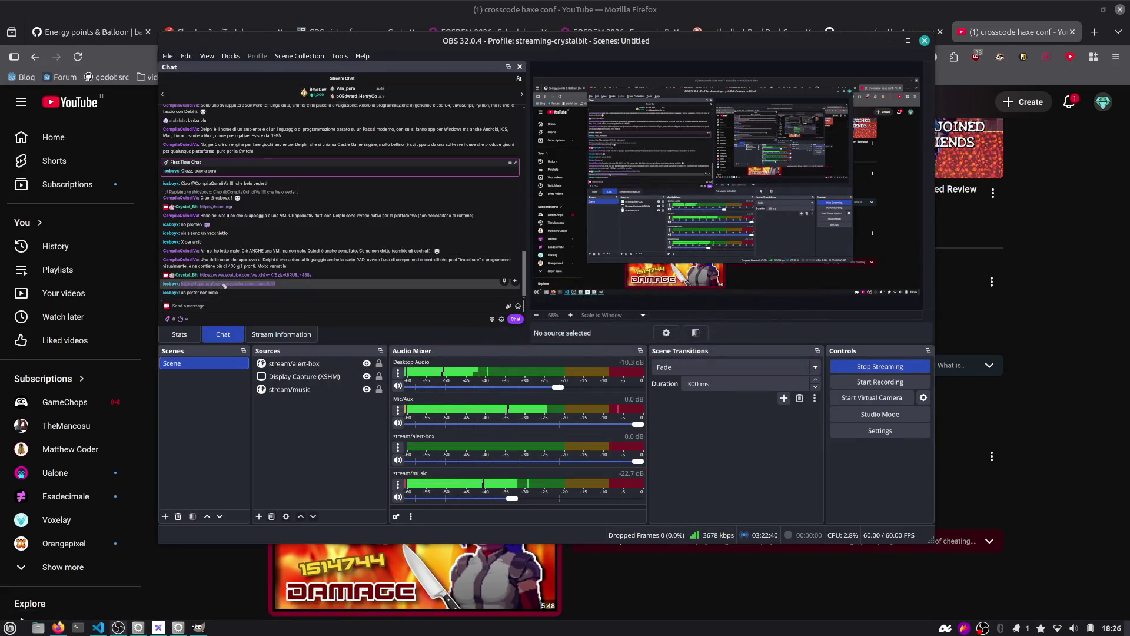
pyautogui.click(225, 285)
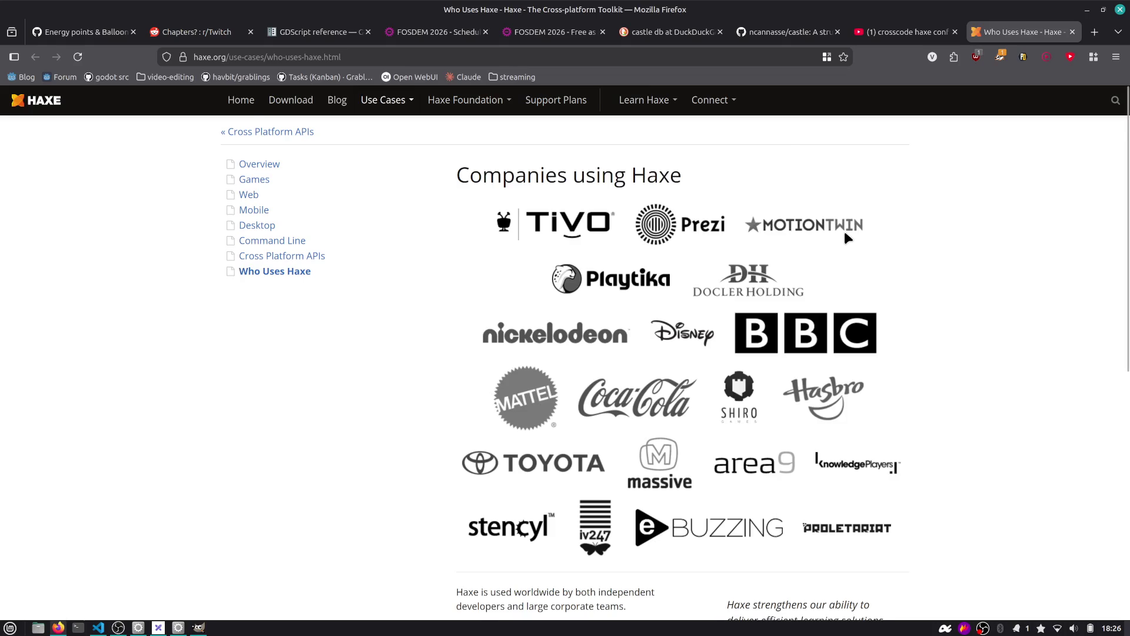
# Step: Close the Who Uses Haxe, YouTube search, ncannasse/castle and castle db tabs, then switch windows
pyautogui.scroll(-2, 844, 232)
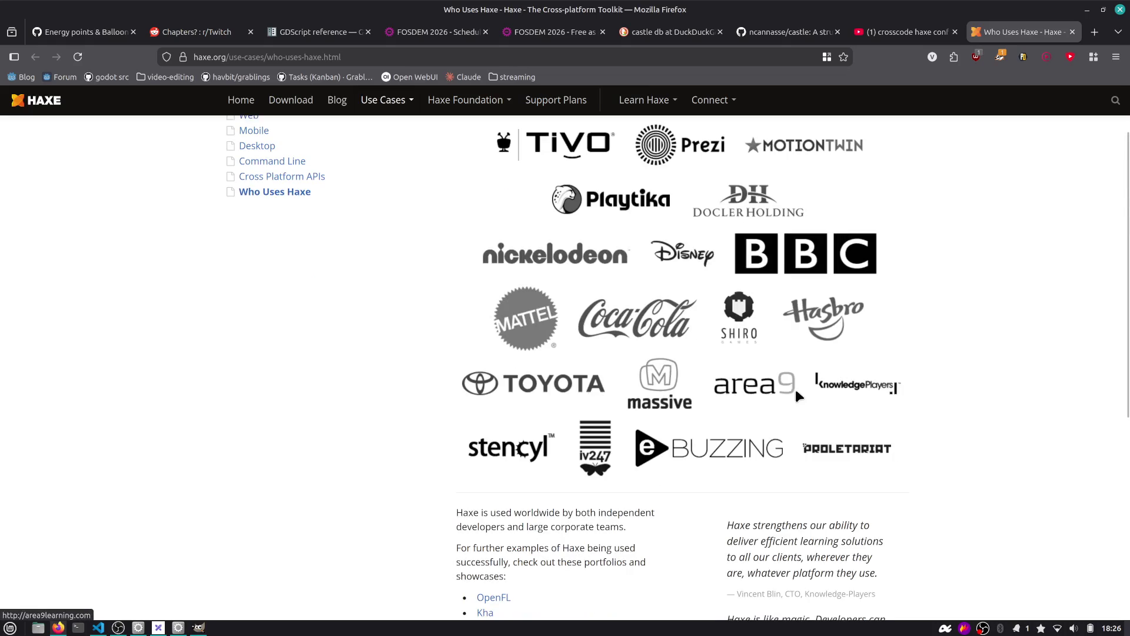
pyautogui.scroll(-2, 564, 396)
pyautogui.scroll(4, 564, 396)
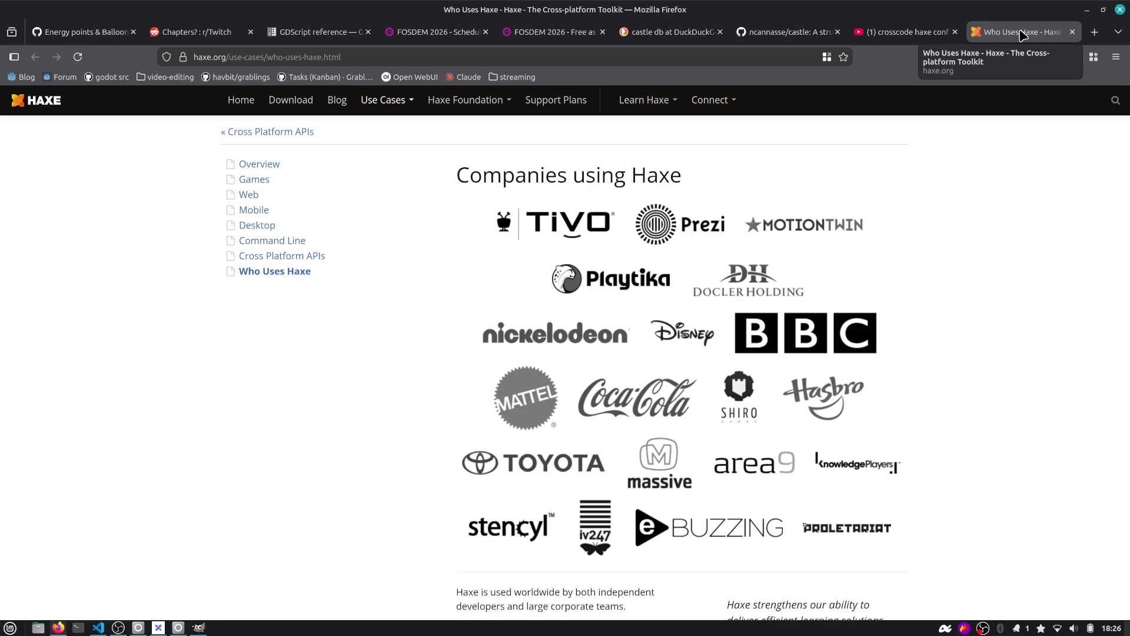
pyautogui.middleClick(1022, 36)
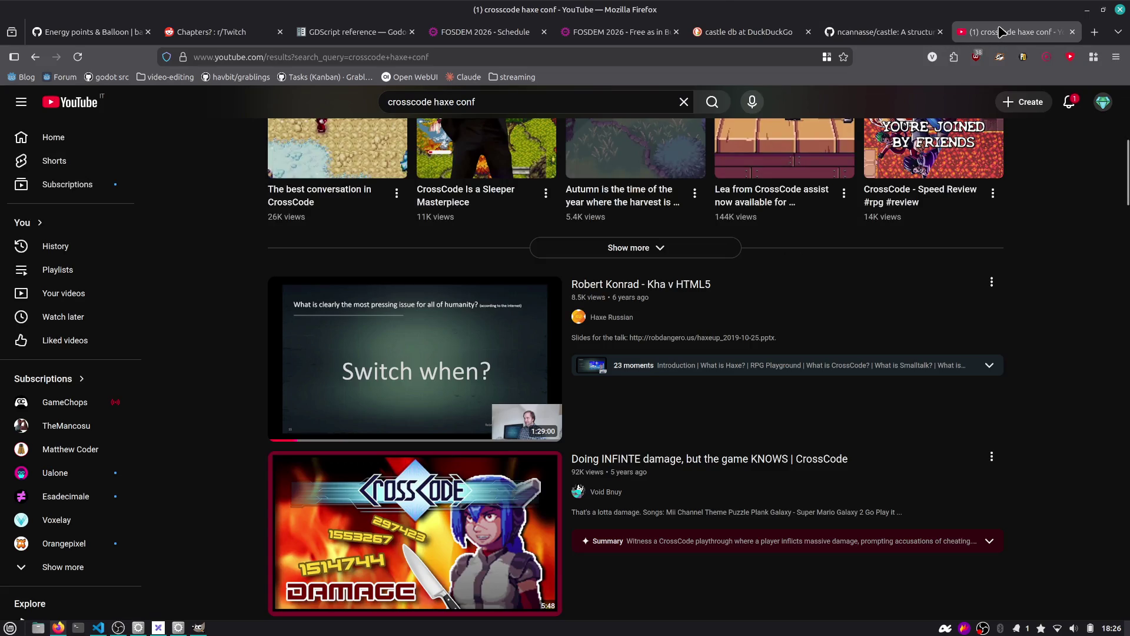
pyautogui.middleClick(1001, 32)
pyautogui.middleClick(883, 33)
pyautogui.middleClick(707, 33)
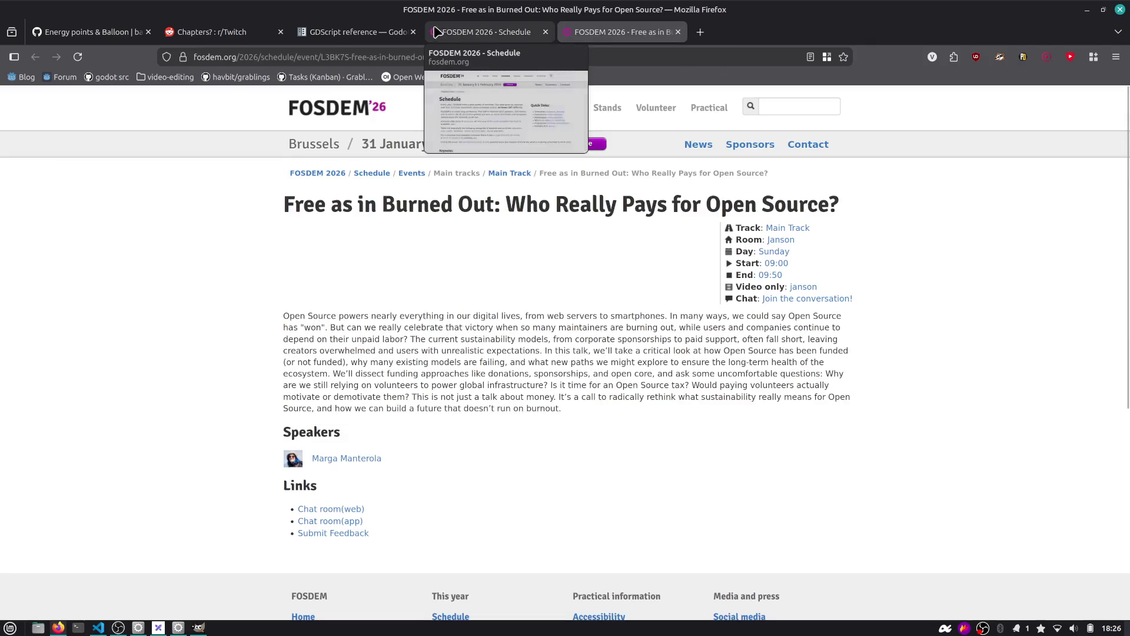
pyautogui.hotkey('alt', 'Tab')
pyautogui.hotkey('alt', 'Tab')
pyautogui.hotkey('alt', 'Tab')
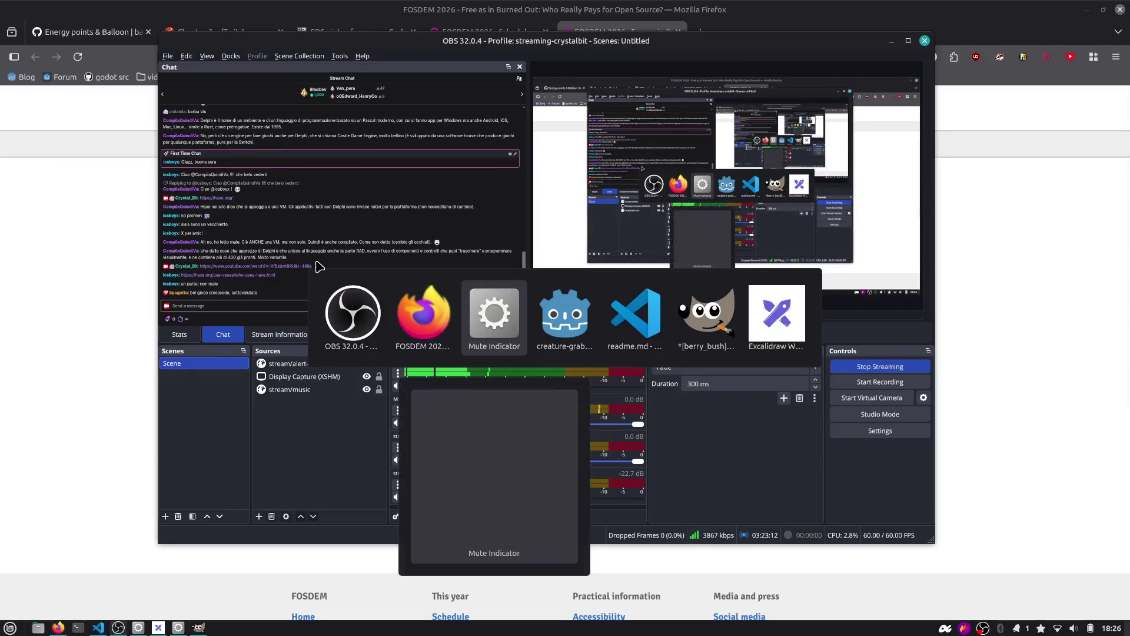
pyautogui.hotkey('alt', 'Tab')
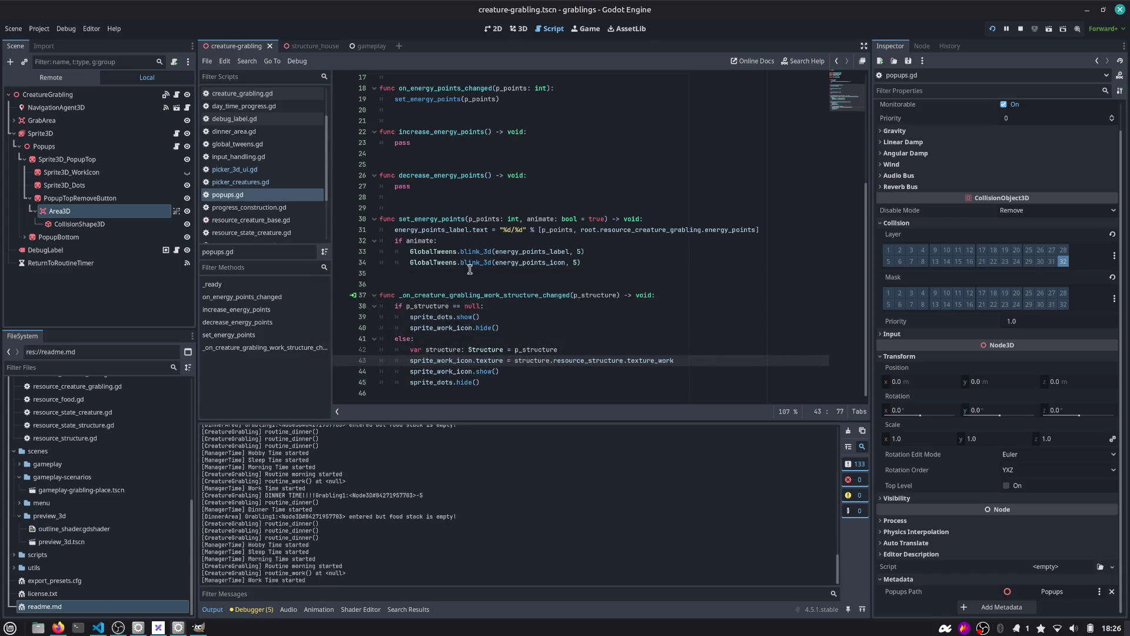
# Step: Stop the running game and open the popups.gd script attached to the Popups node
pyautogui.click(1020, 28)
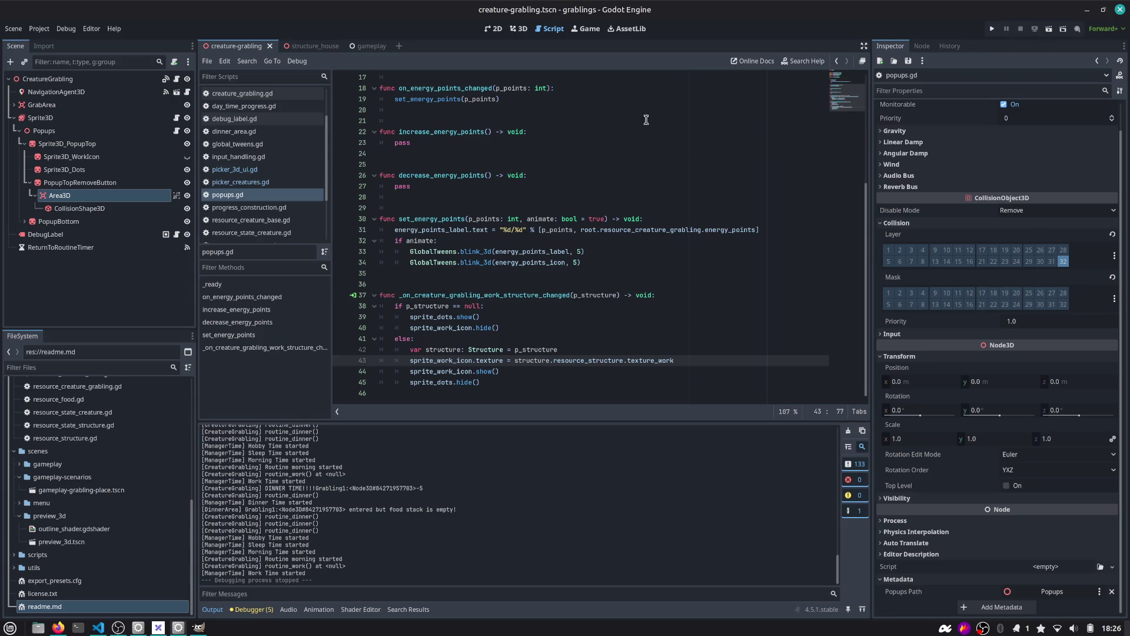
pyautogui.click(112, 131)
pyautogui.click(178, 131)
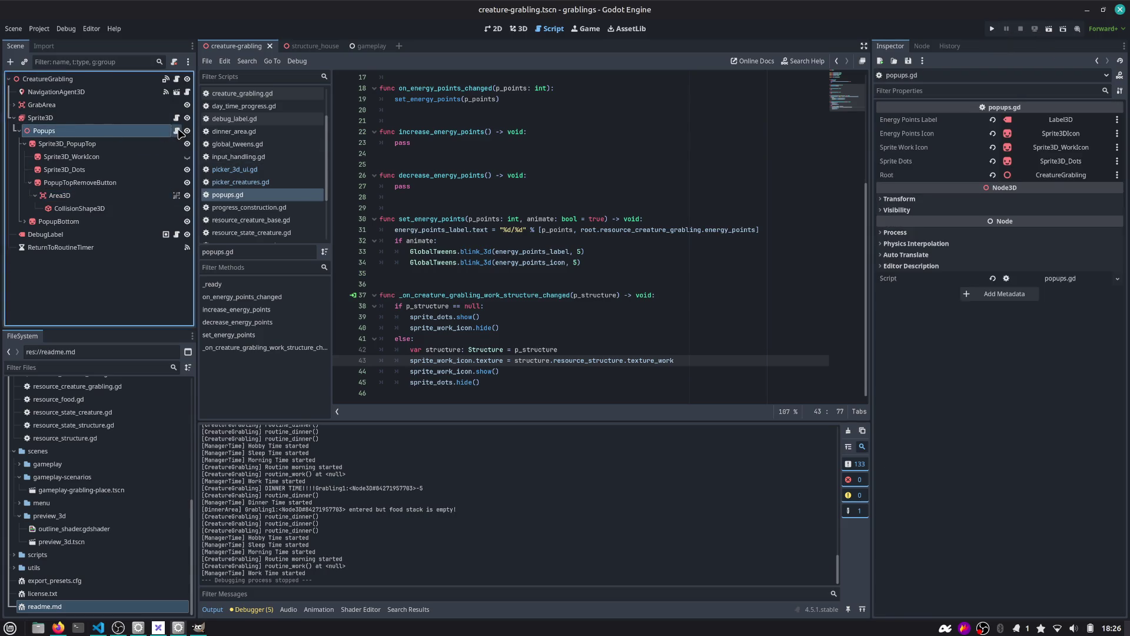
pyautogui.doubleClick(464, 297)
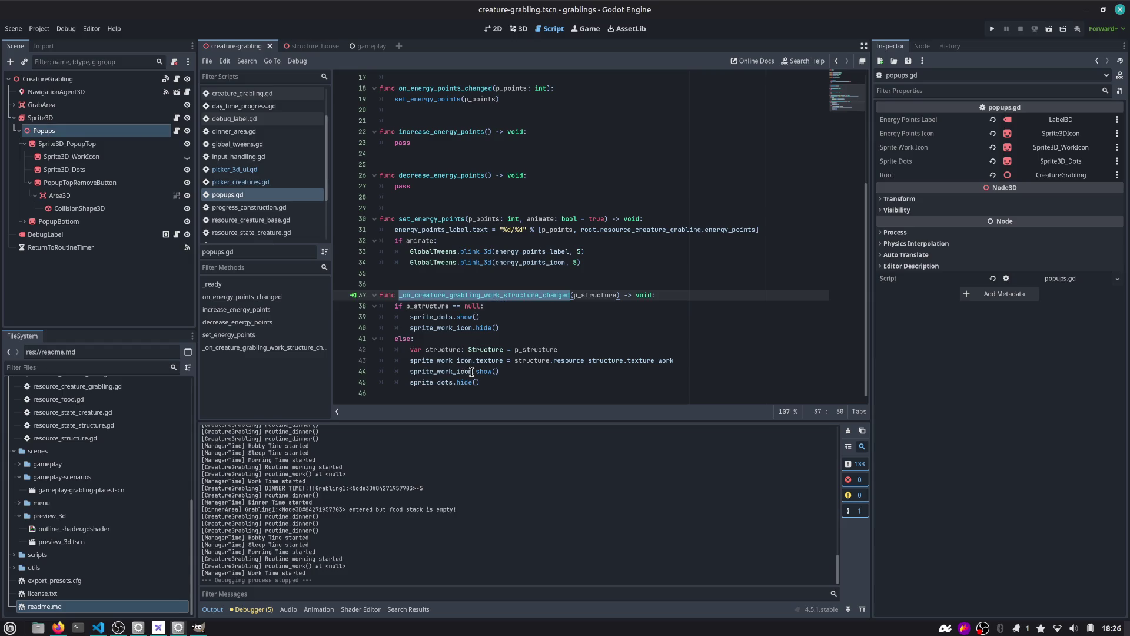
# Step: Review the sprite_work_icon export, then view Sprite3D_WorkIcon in the 3D editor
pyautogui.scroll(5, 521, 311)
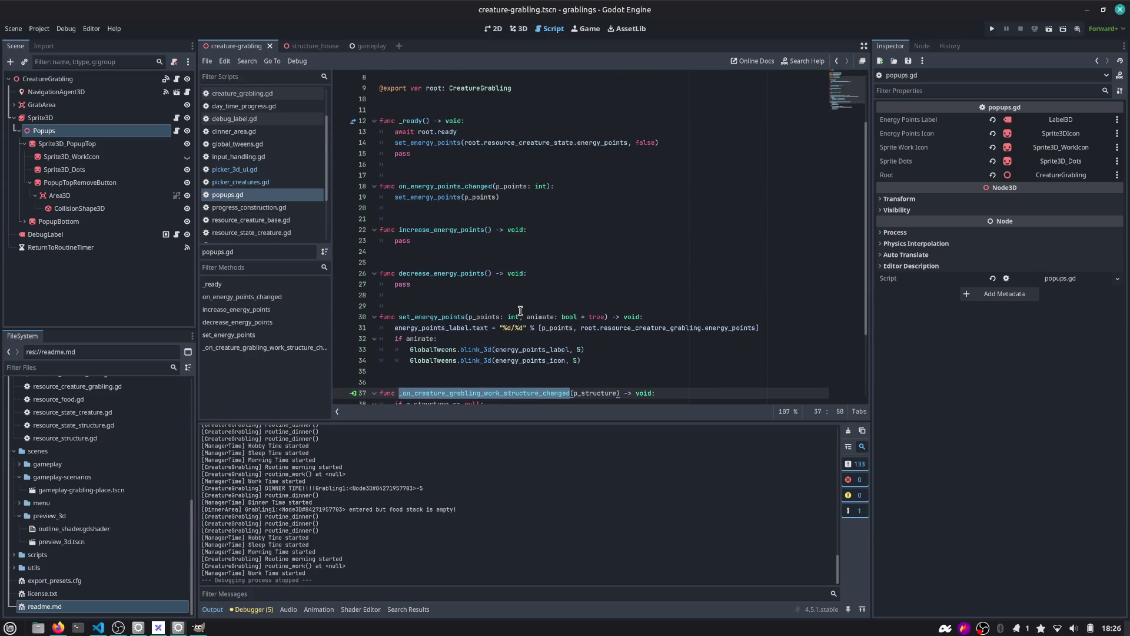
pyautogui.scroll(-5, 414, 224)
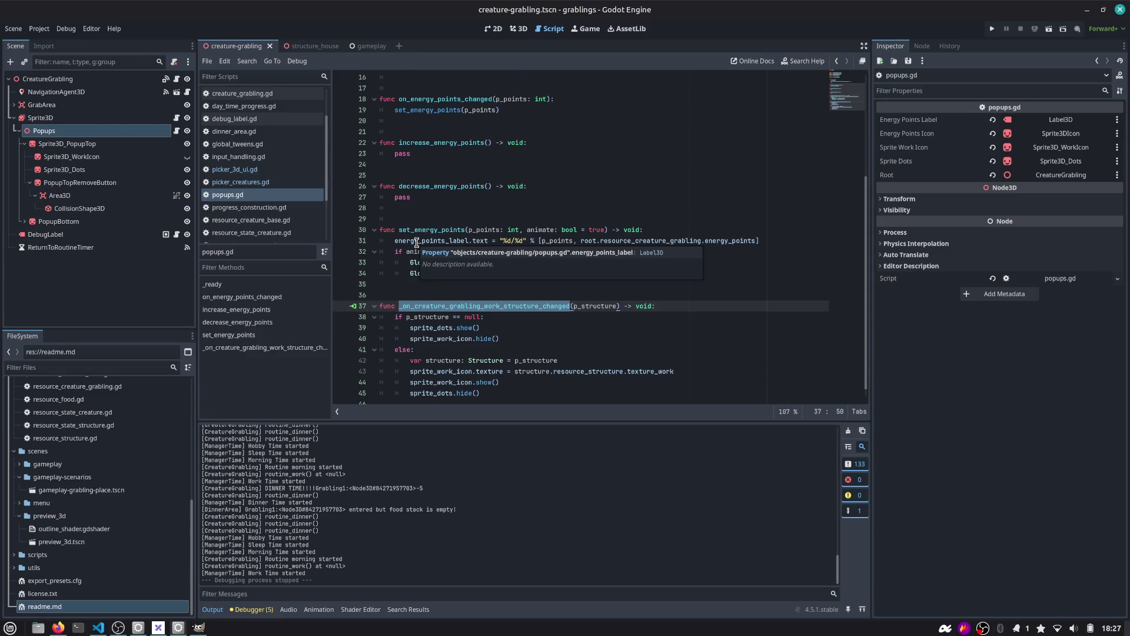
pyautogui.scroll(5, 441, 165)
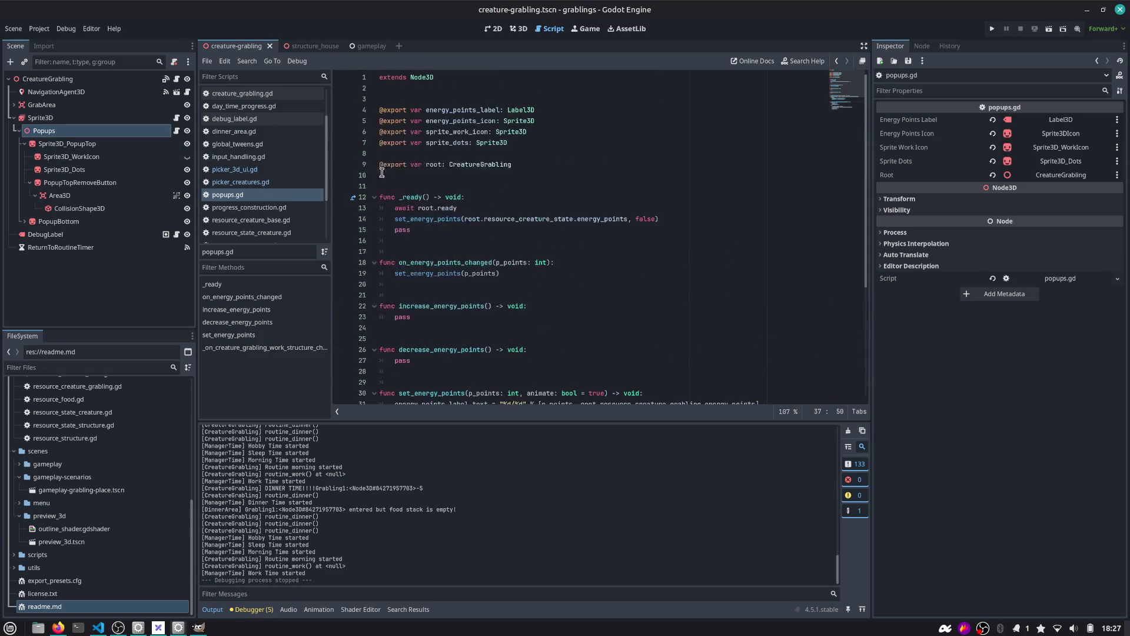
pyautogui.click(461, 132)
pyautogui.doubleClick(461, 133)
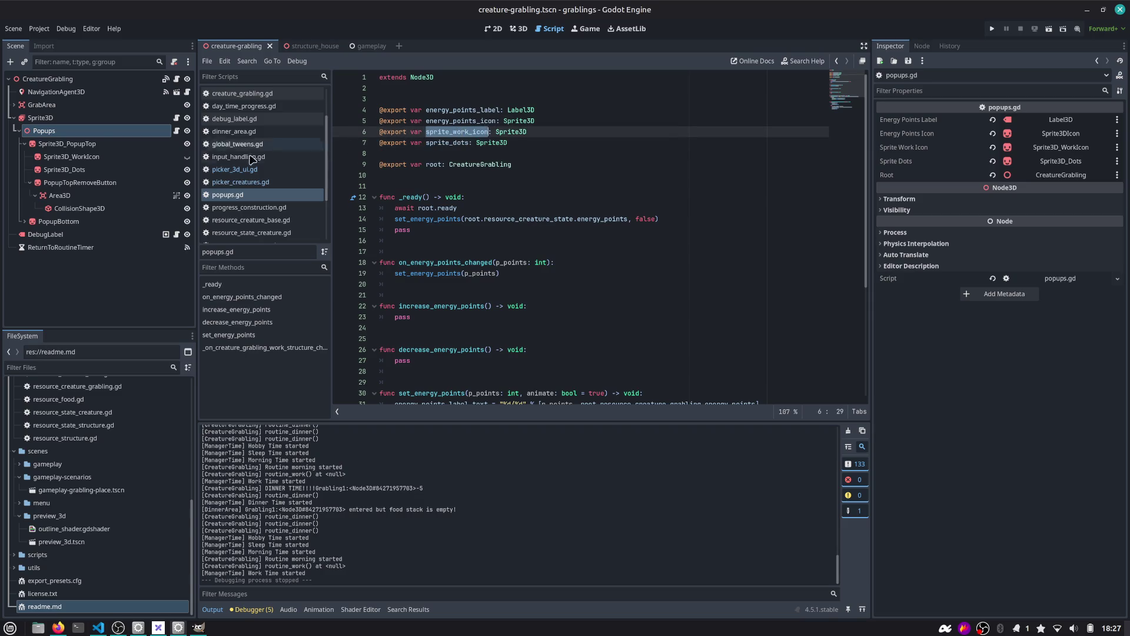
pyautogui.click(72, 156)
pyautogui.click(518, 29)
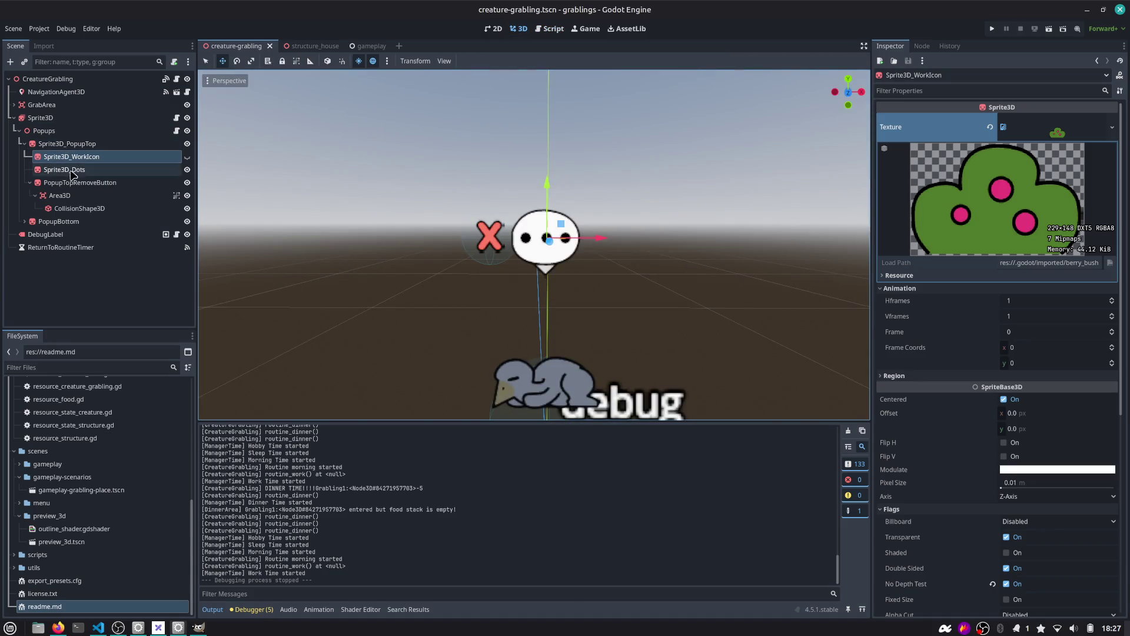
# Step: Expand PopupBottom and inspect its Sprite3DIcon and the Sprite3D_WorkIcon nodes
pyautogui.click(51, 221)
pyautogui.click(24, 221)
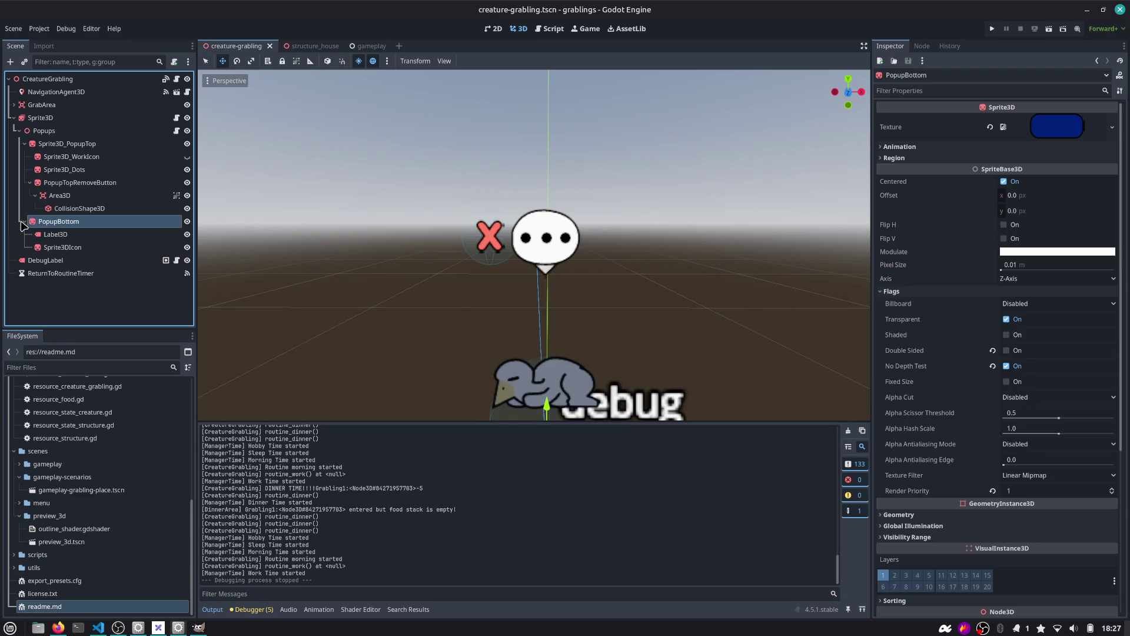
pyautogui.click(96, 246)
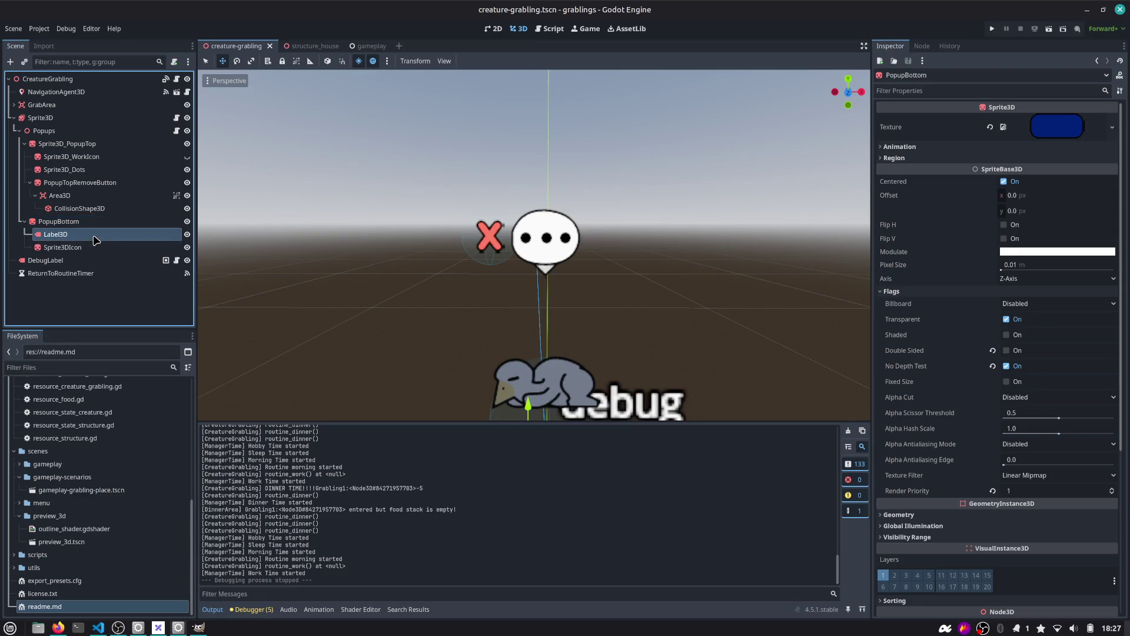
pyautogui.click(96, 246)
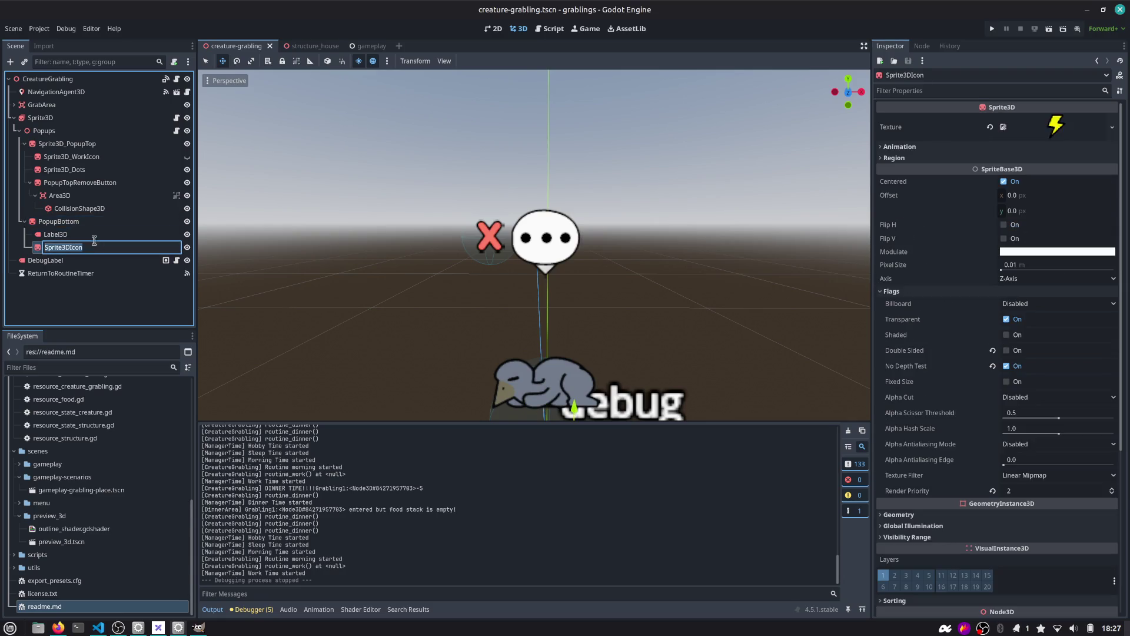
pyautogui.click(89, 156)
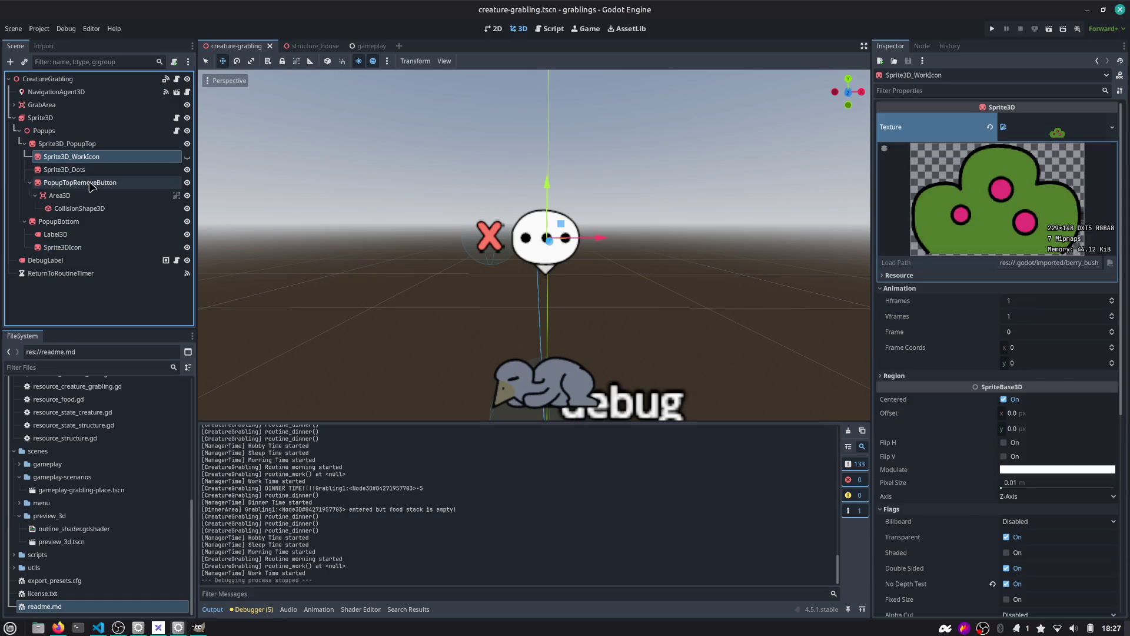
# Step: Move PopupTopRemoveButton above Sprite3D_WorkIcon as Sprite3D_PopupTop's first child, then reopen popups.gd
pyautogui.click(91, 182)
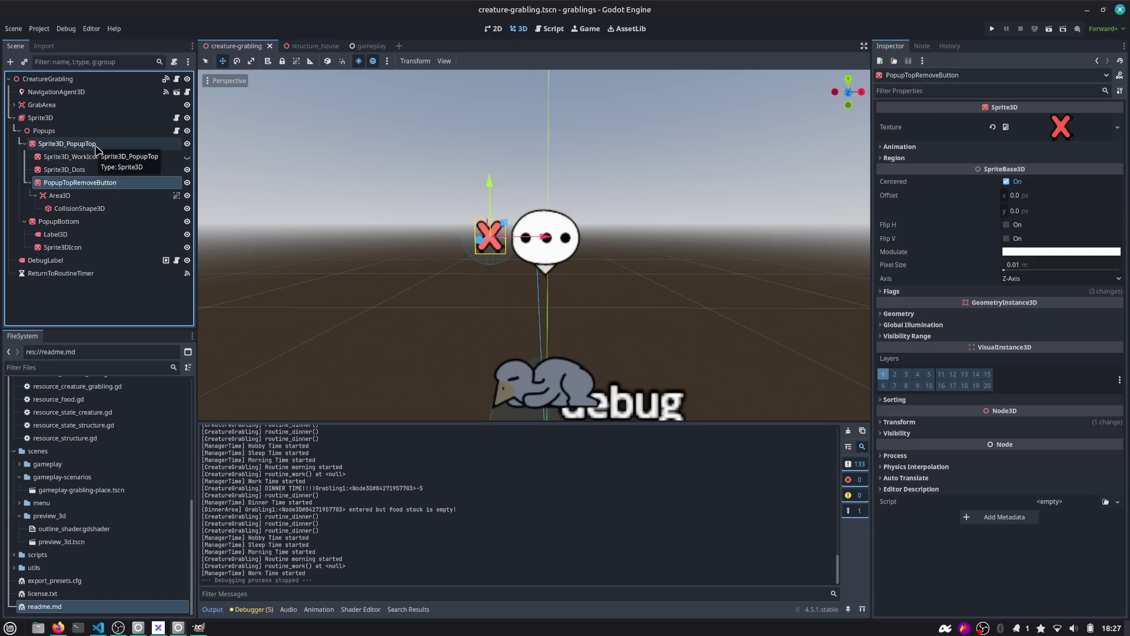
pyautogui.moveTo(57, 183); pyautogui.dragTo(61, 156)
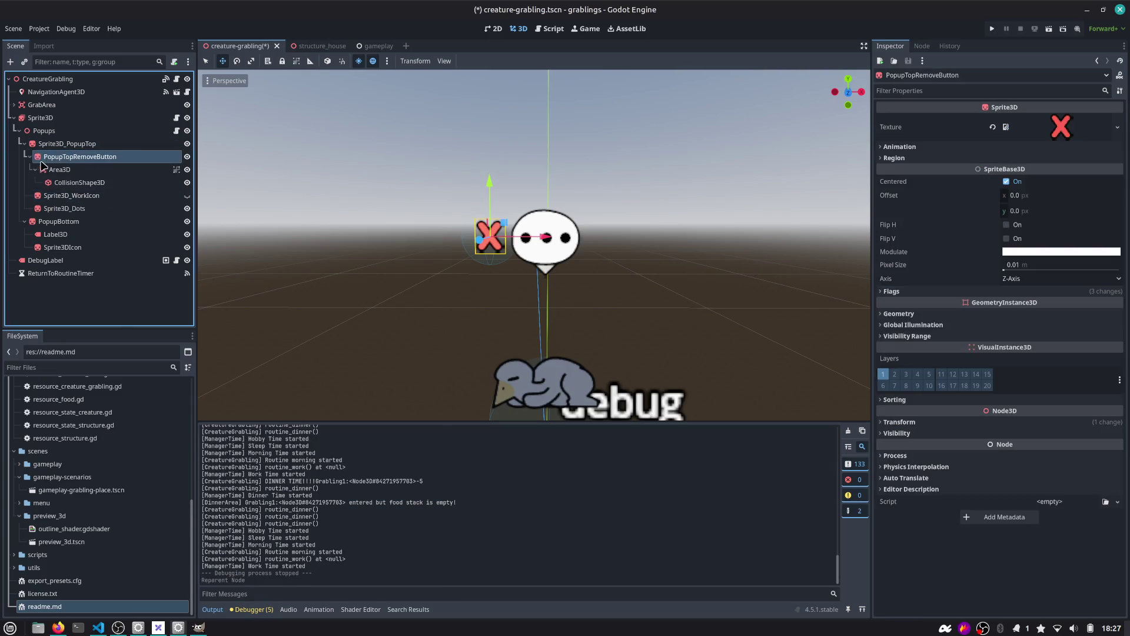
pyautogui.click(66, 171)
pyautogui.press('Down')
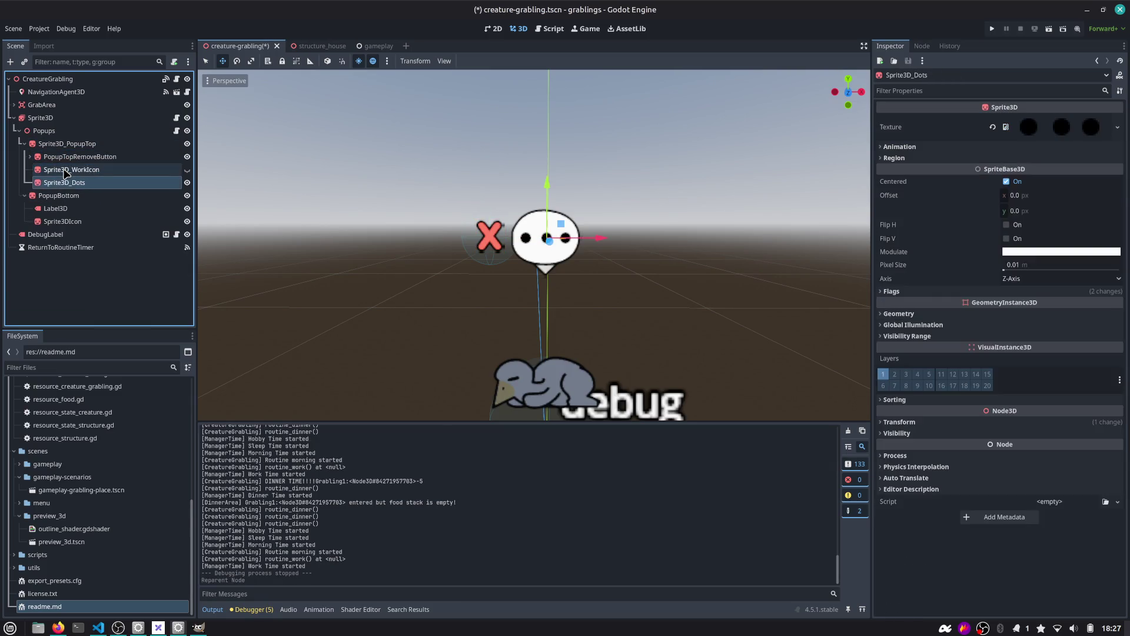
pyautogui.press('Up')
pyautogui.press('Up')
pyautogui.press('Up')
pyautogui.press('Down')
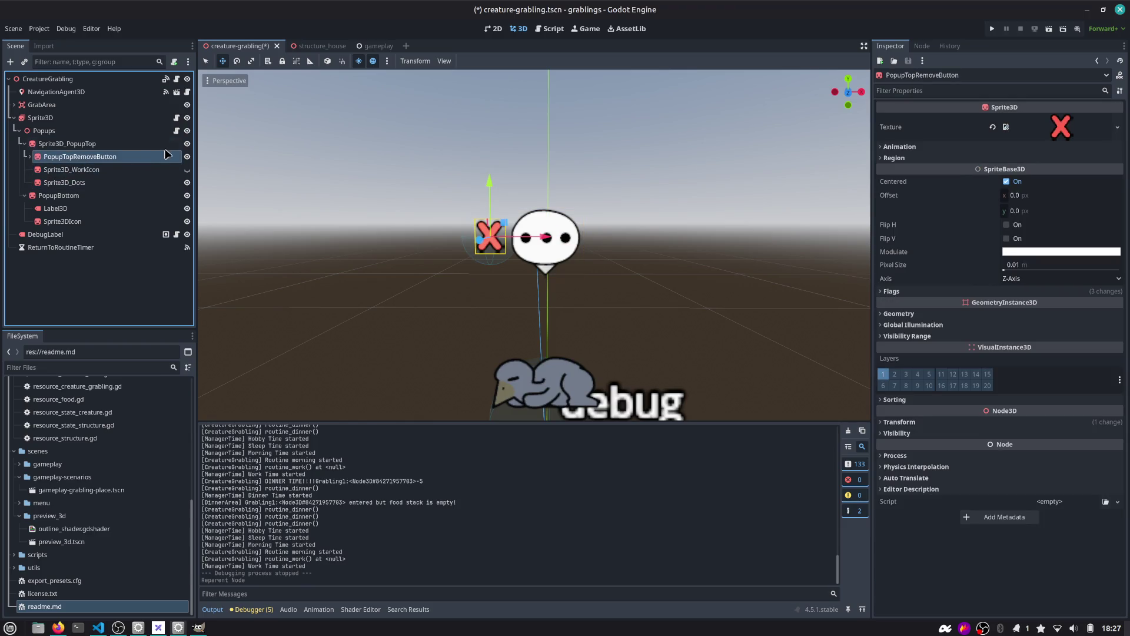
pyautogui.click(176, 131)
pyautogui.scroll(-5, 497, 219)
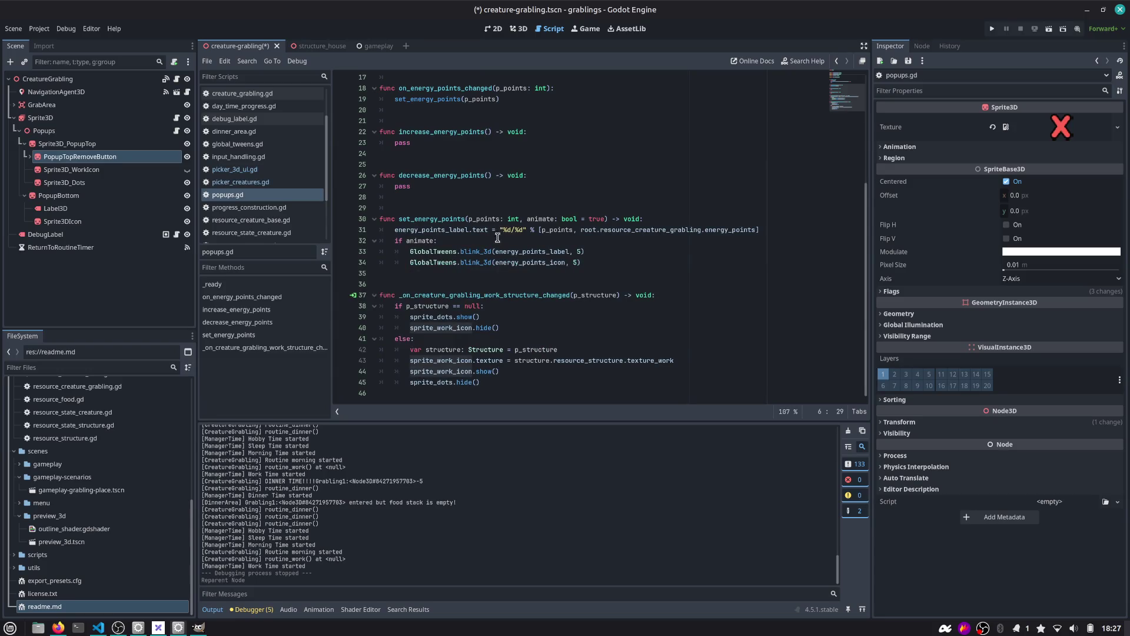
# Step: Close the progress_construction, resource_creature_base, resource_state_creature, resource_structure and sprite-billboard-on-ready scripts
pyautogui.scroll(3, 447, 242)
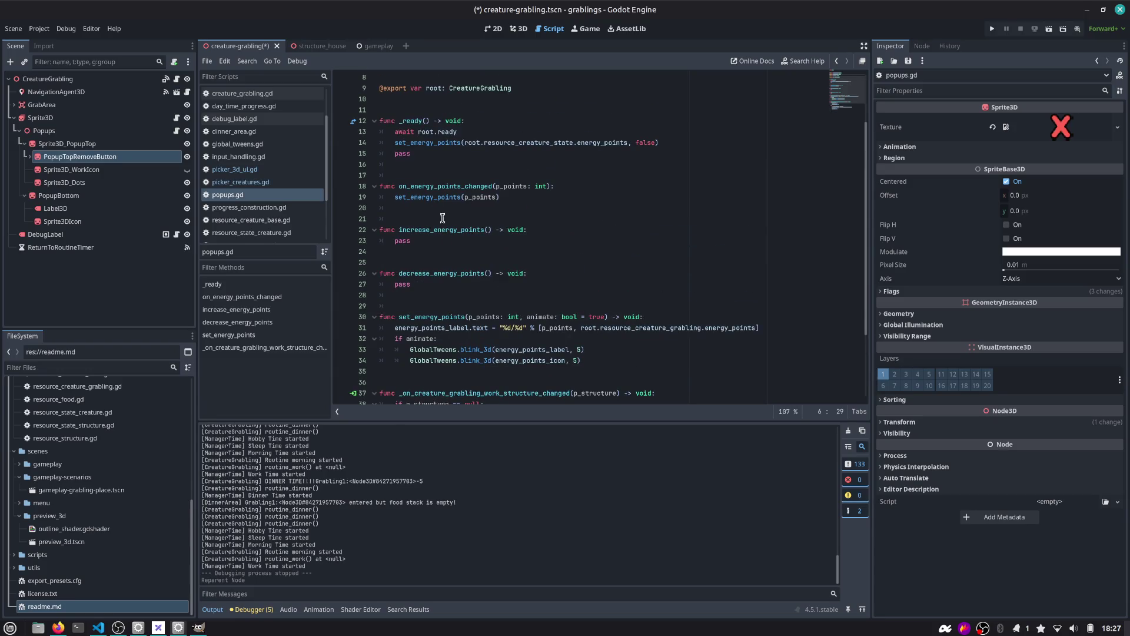
pyautogui.middleClick(255, 207)
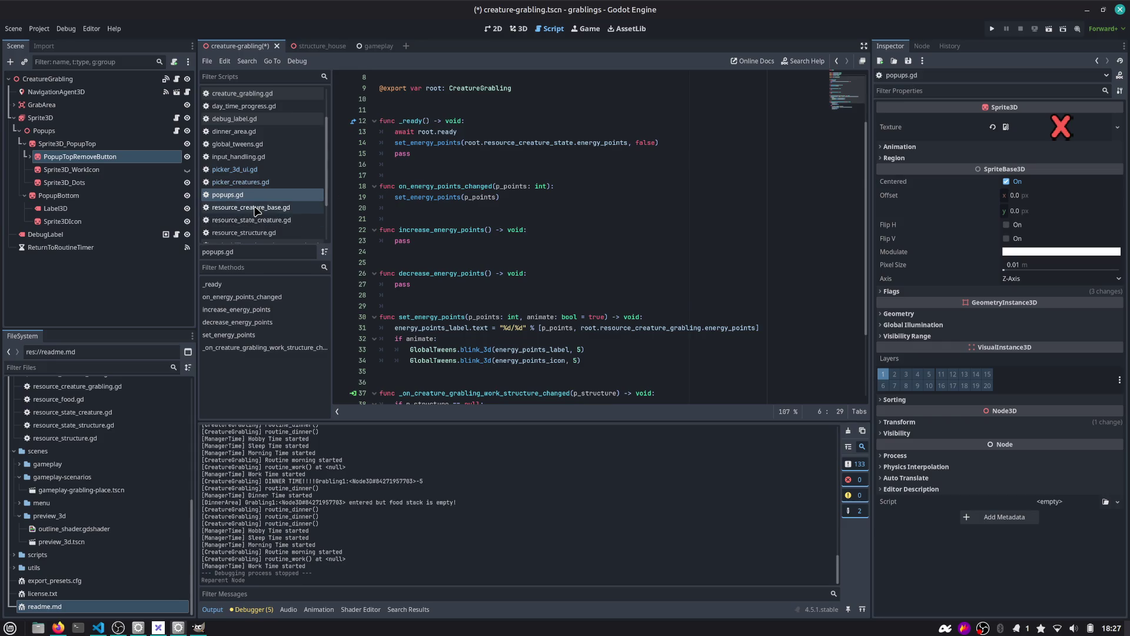
pyautogui.middleClick(255, 209)
pyautogui.middleClick(256, 208)
pyautogui.middleClick(256, 210)
pyautogui.middleClick(257, 210)
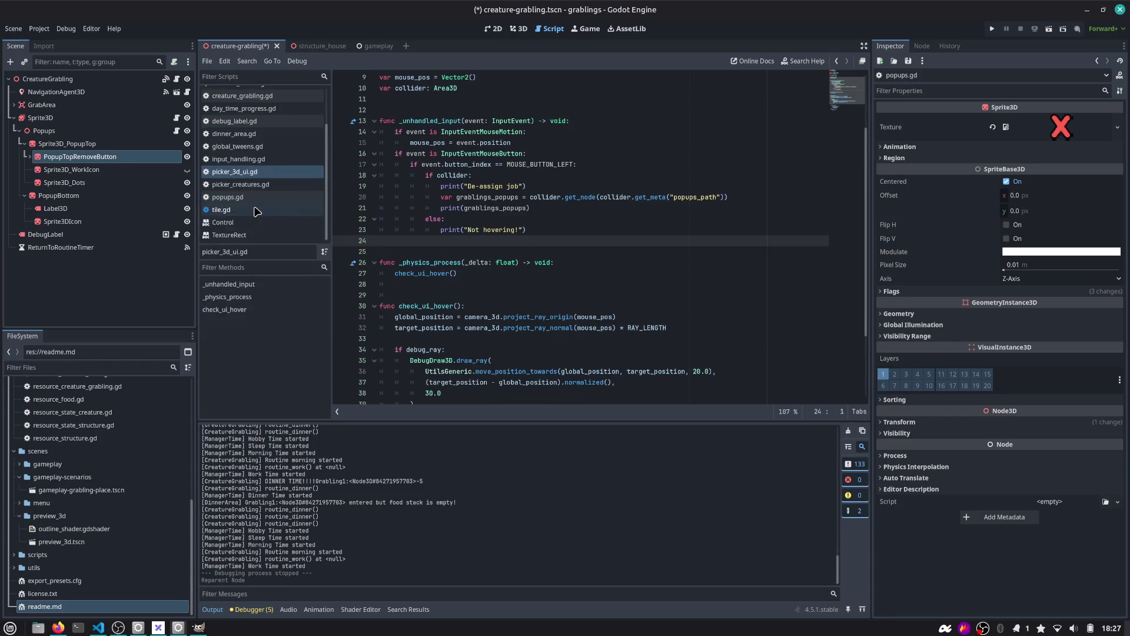
pyautogui.click(244, 185)
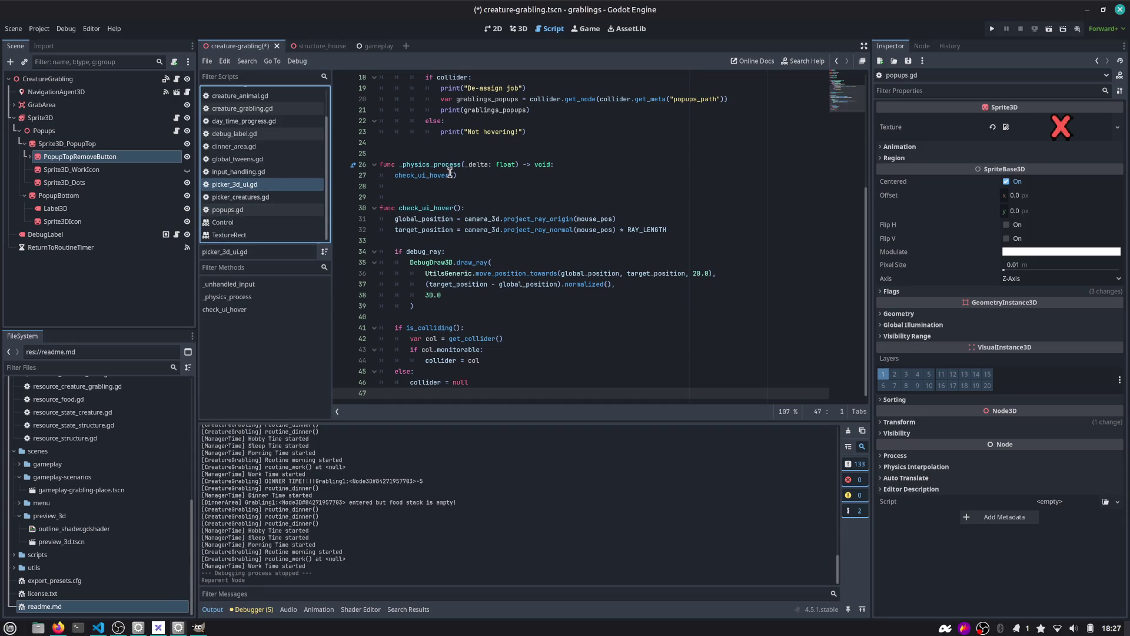
# Step: Add grablings_popups.hide_remove_button() below the print(grablings_popups) line in picker_3d_ui.gd and save
pyautogui.scroll(5, 432, 178)
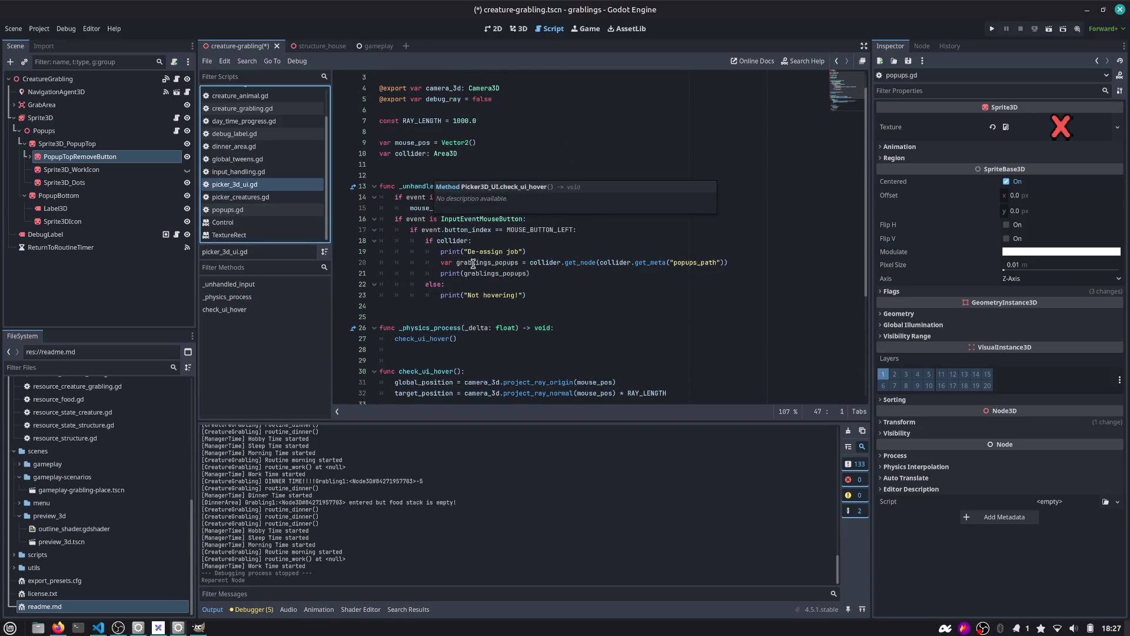
pyautogui.click(494, 273)
pyautogui.click(577, 271)
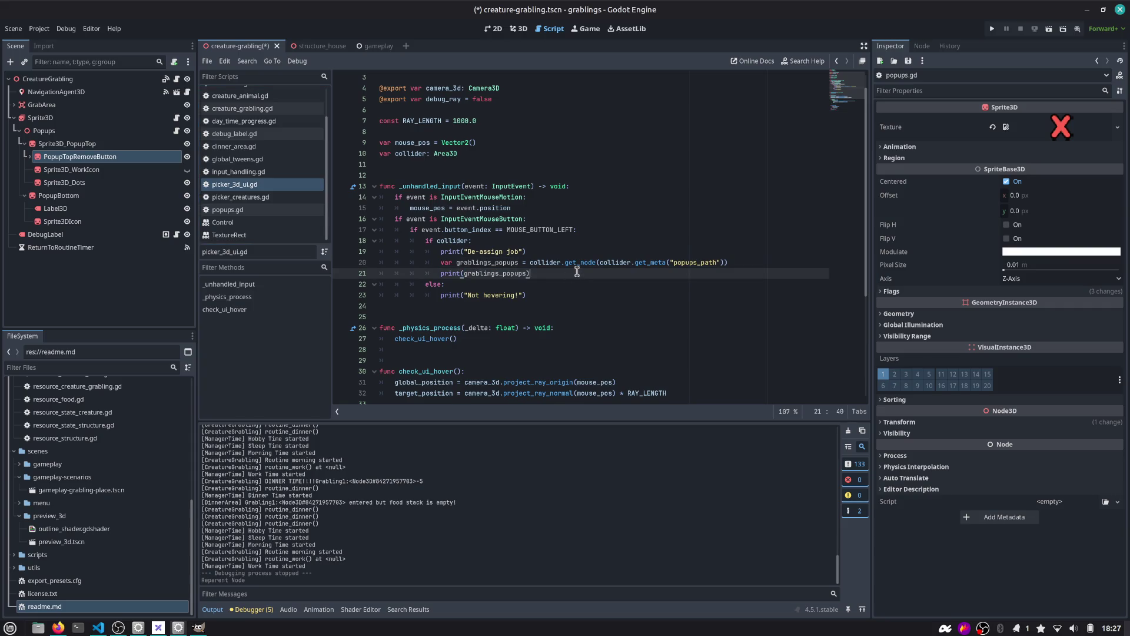
pyautogui.press('Return')
pyautogui.write('grablings_popups.')
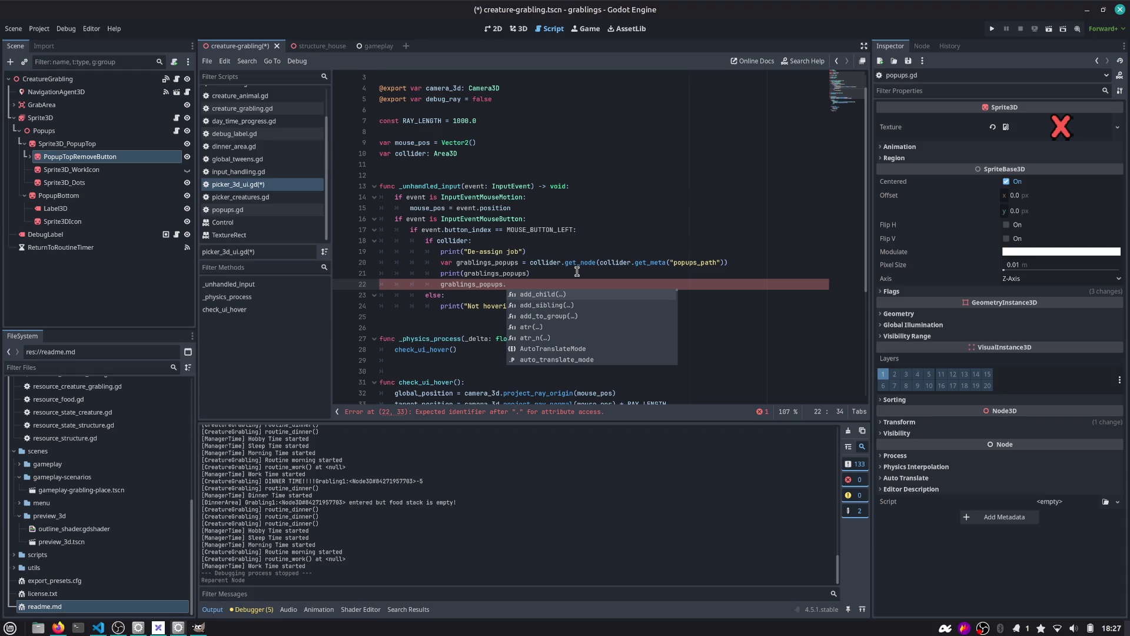
pyautogui.write('hide_')
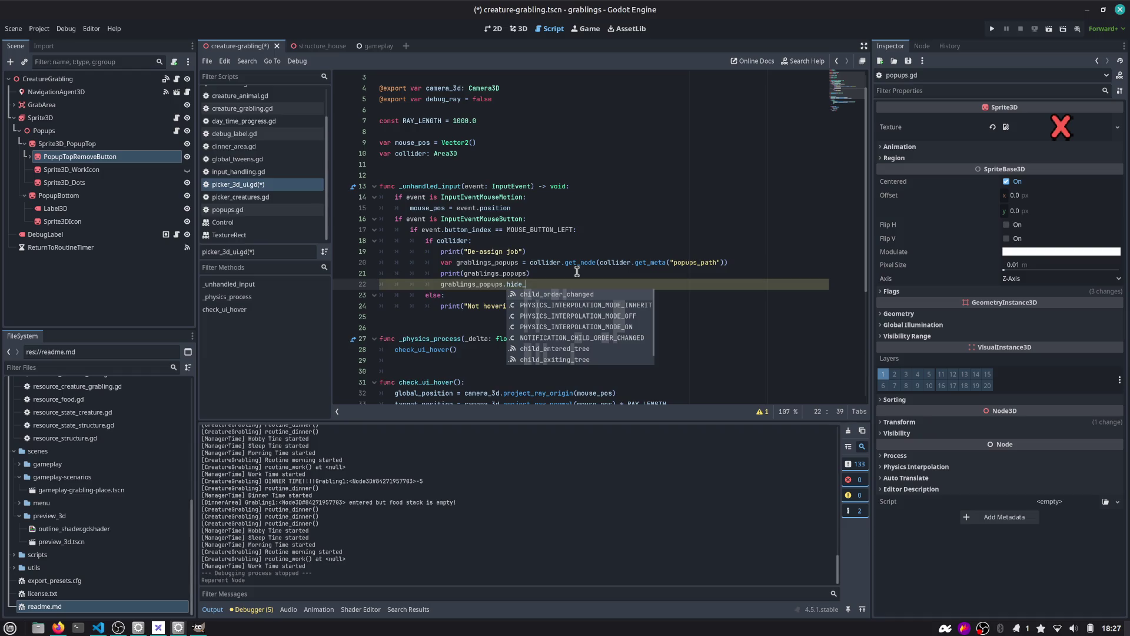
pyautogui.write('remove_bu')
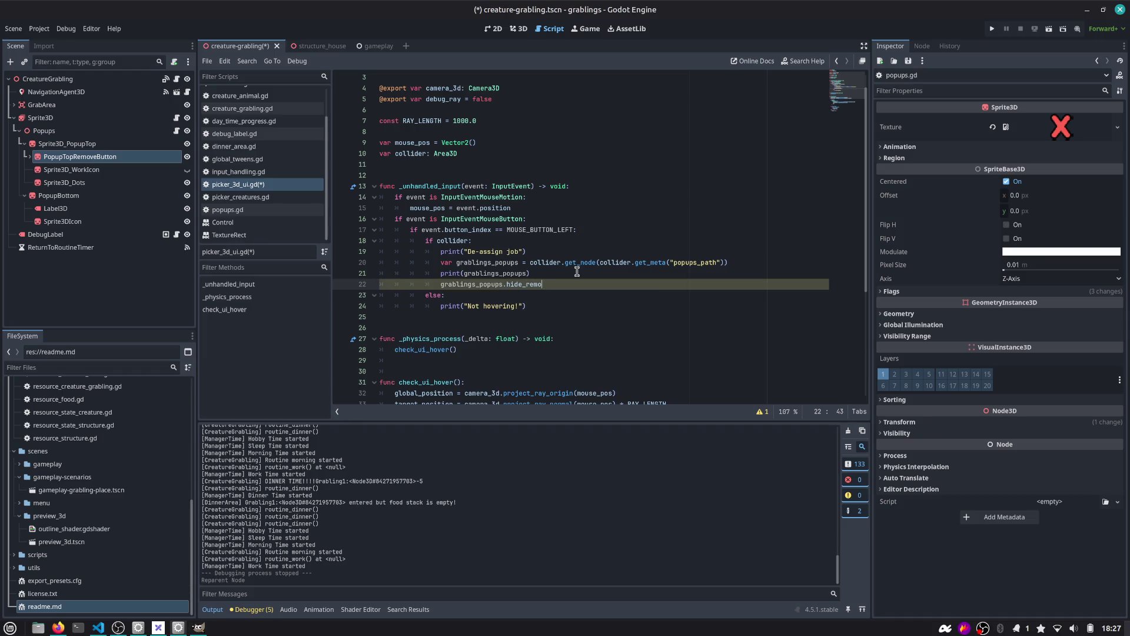
pyautogui.write('tton(')
pyautogui.hotkey('ctrl', 's')
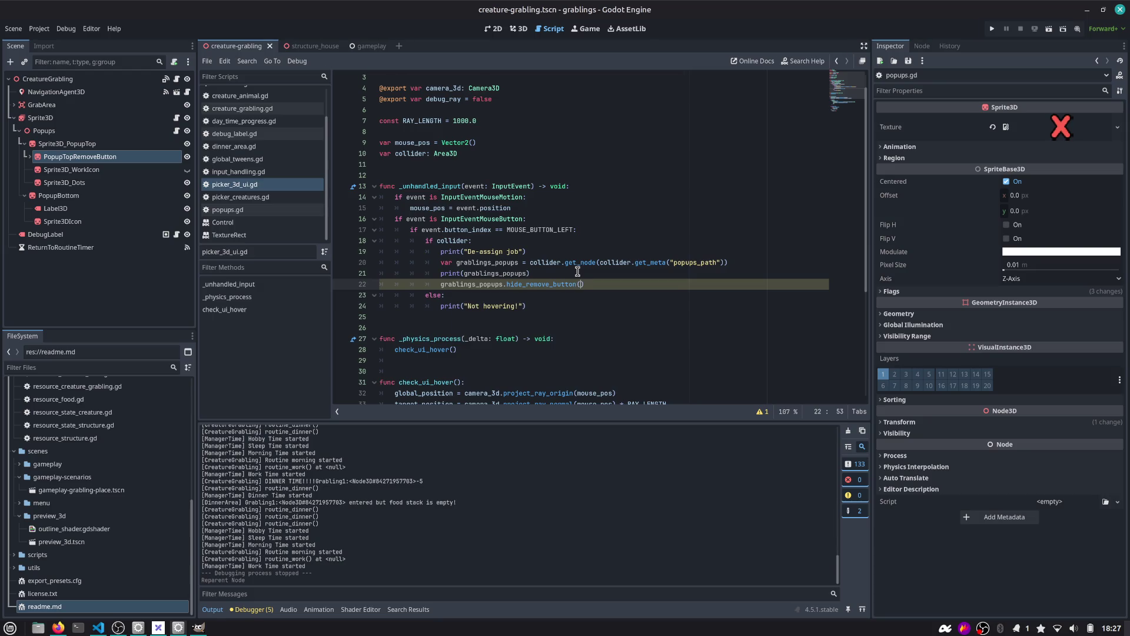
pyautogui.doubleClick(565, 284)
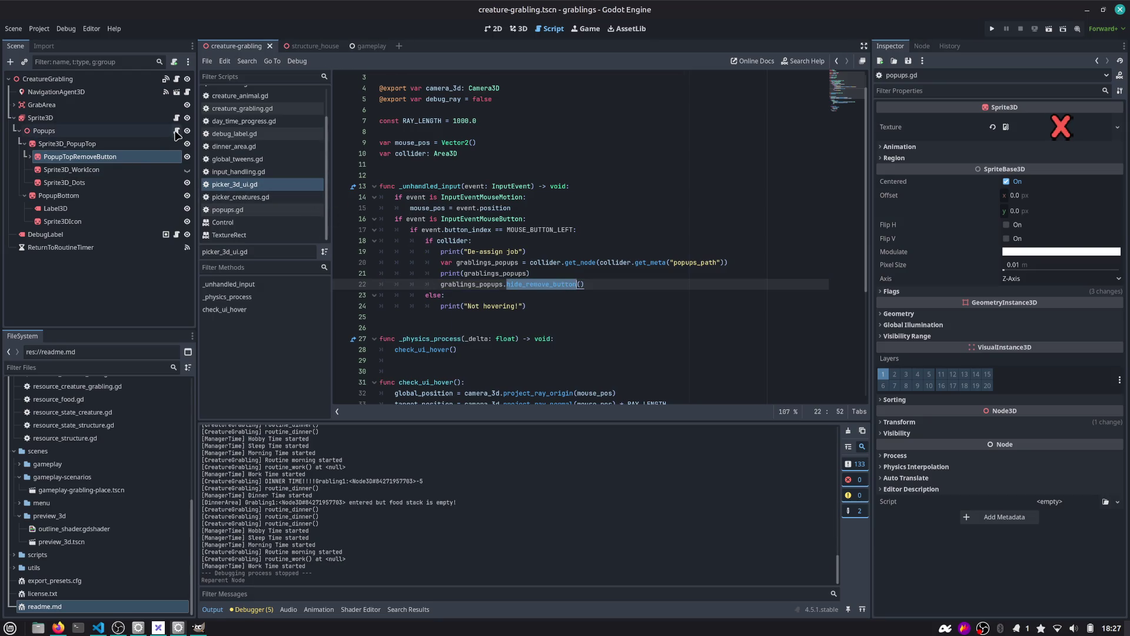
pyautogui.click(176, 130)
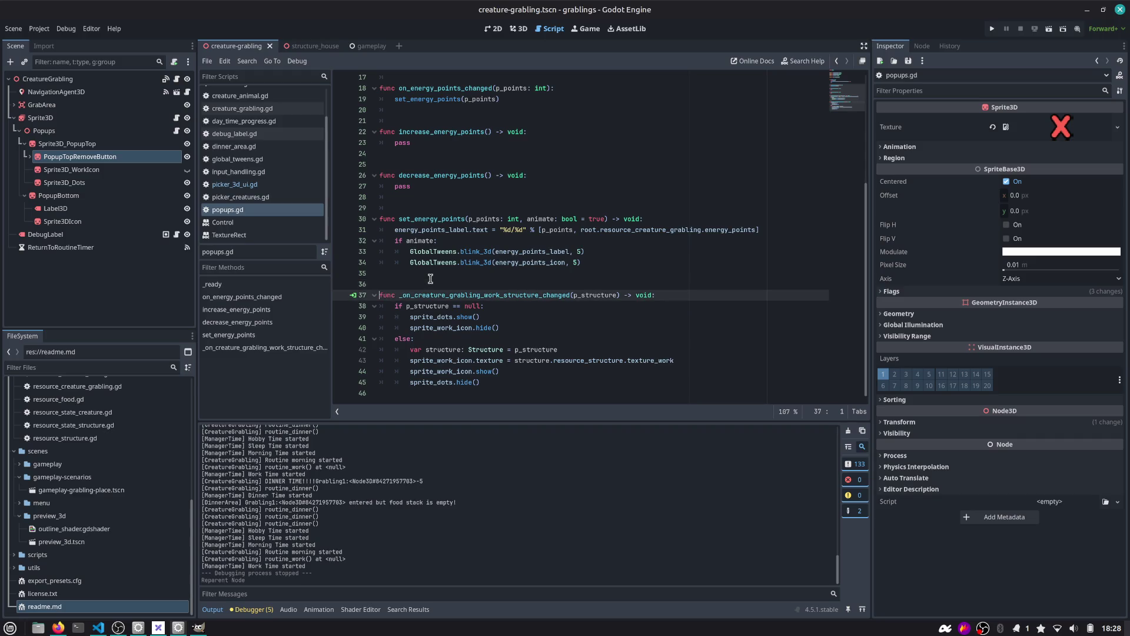
# Step: Add a hide_remove_button() -> void function with a pass placeholder above on_energy_points_changed
pyautogui.press('Down')
pyautogui.press('Down')
pyautogui.press('Down')
pyautogui.press('Up')
pyautogui.press('Up')
pyautogui.press('Up')
pyautogui.press('Up')
pyautogui.press('Up')
pyautogui.press('Up')
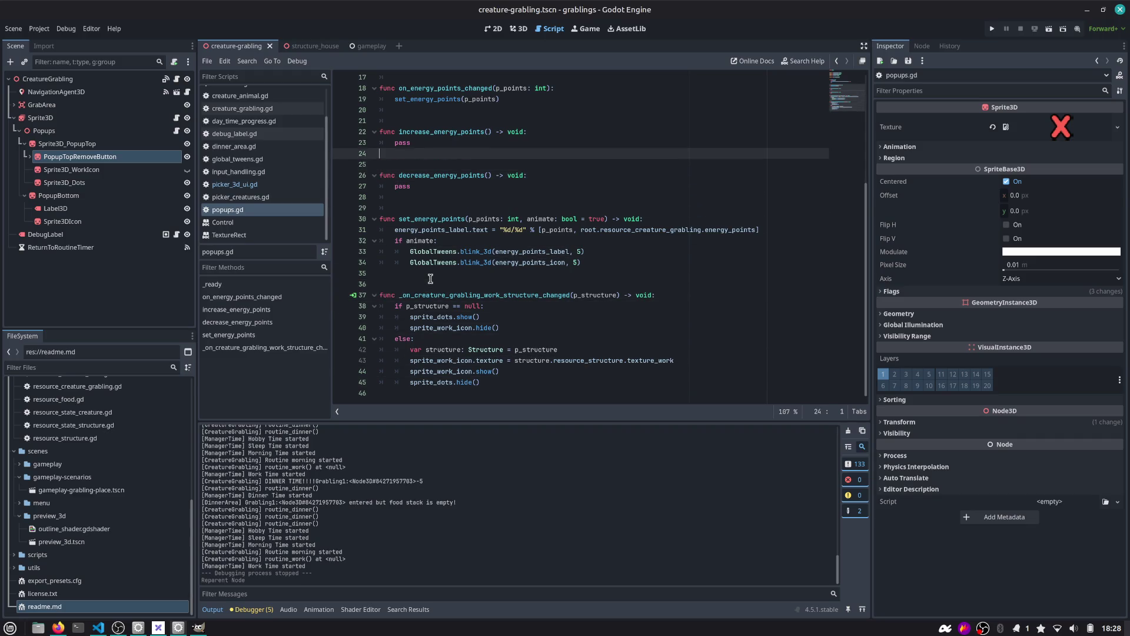
pyautogui.press('Down')
pyautogui.press('Down')
pyautogui.press('Down')
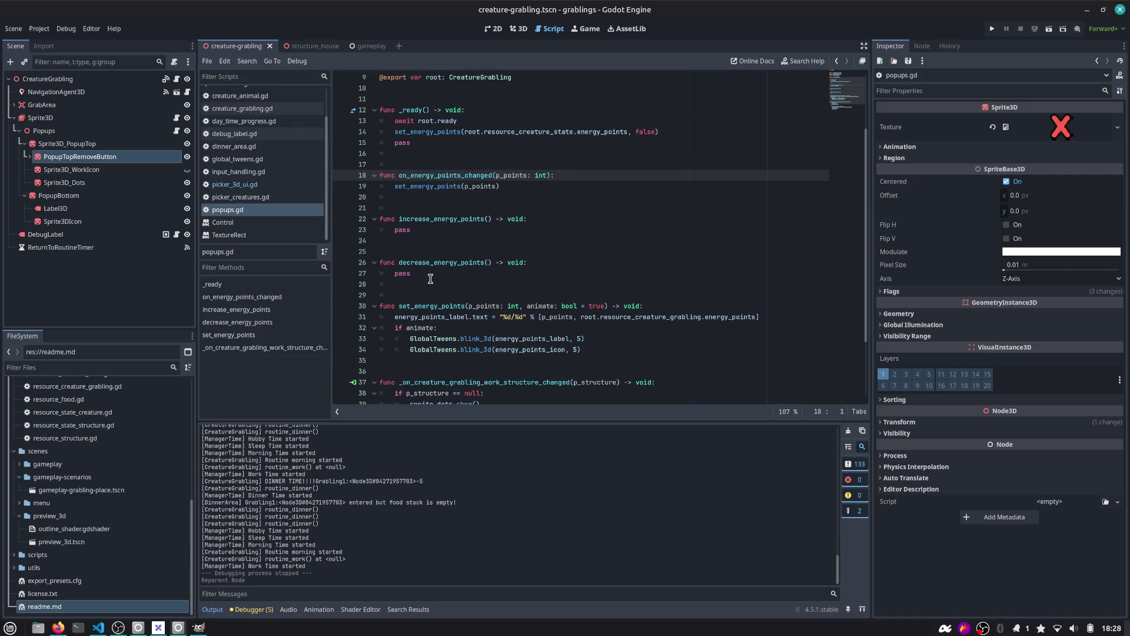
pyautogui.press('Return')
pyautogui.press('Up')
pyautogui.write('hide_remove_button()')
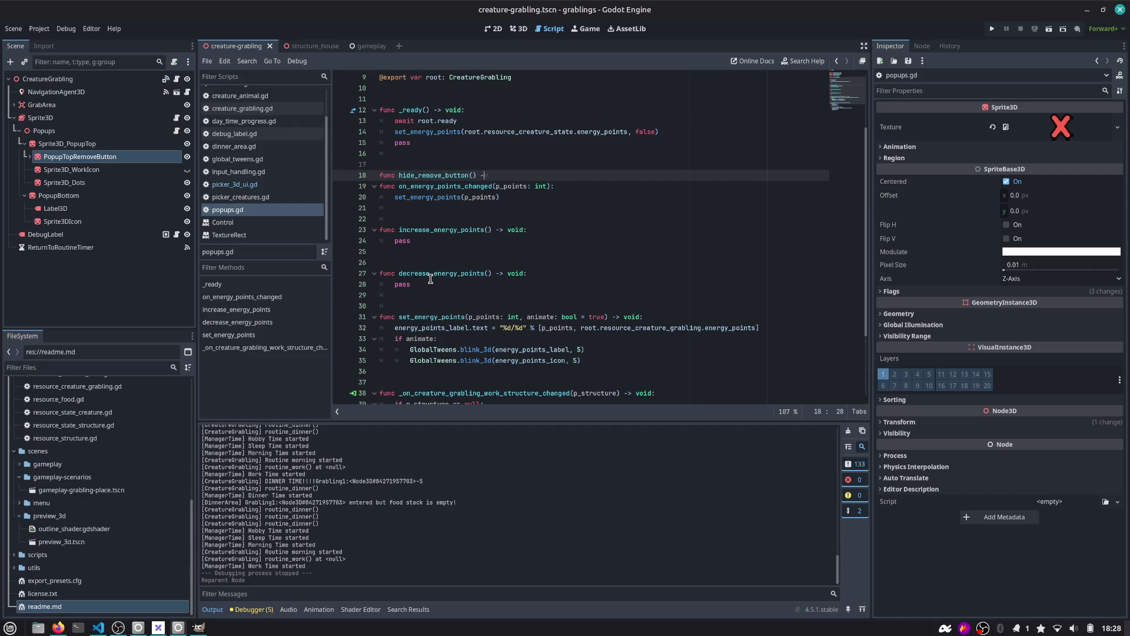
pyautogui.press('BackSpace')
pyautogui.write(':')
pyautogui.press('Return')
pyautogui.write('pass')
pyautogui.press('Return')
pyautogui.press('Return')
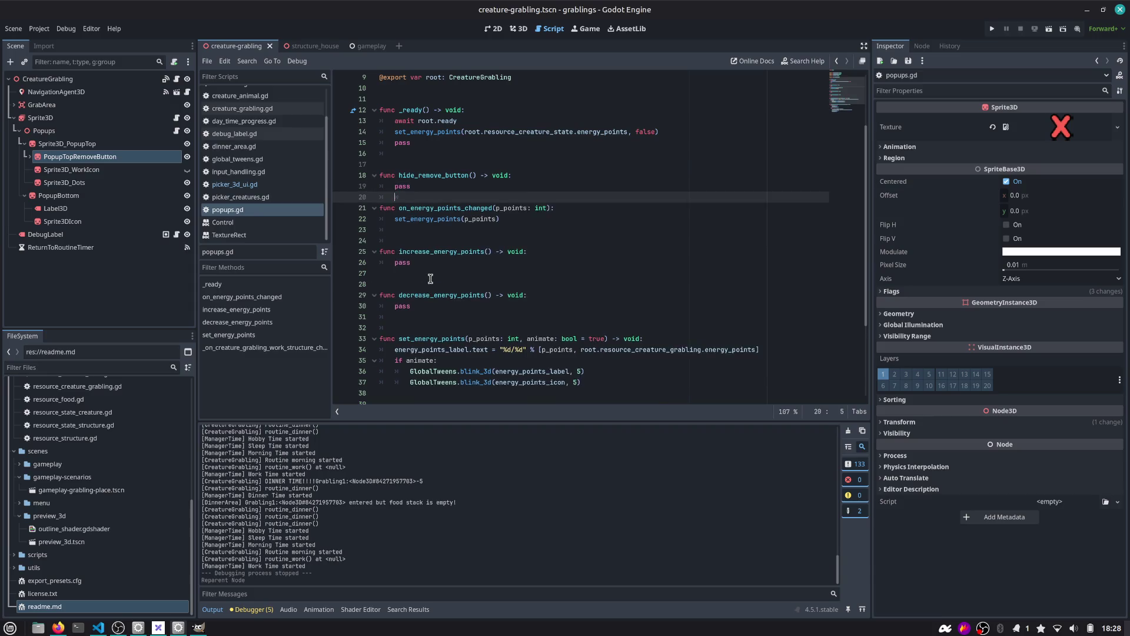
pyautogui.press('Up')
pyautogui.press('Up')
pyautogui.press('Up')
pyautogui.press('End')
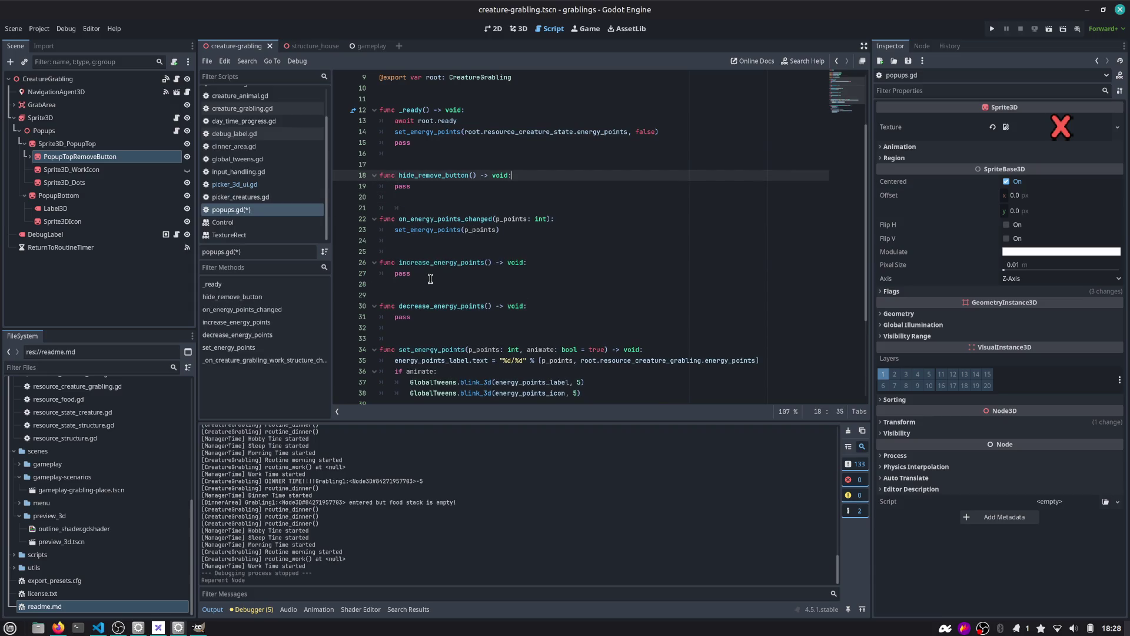
pyautogui.press('Return')
pyautogui.scroll(3, 462, 267)
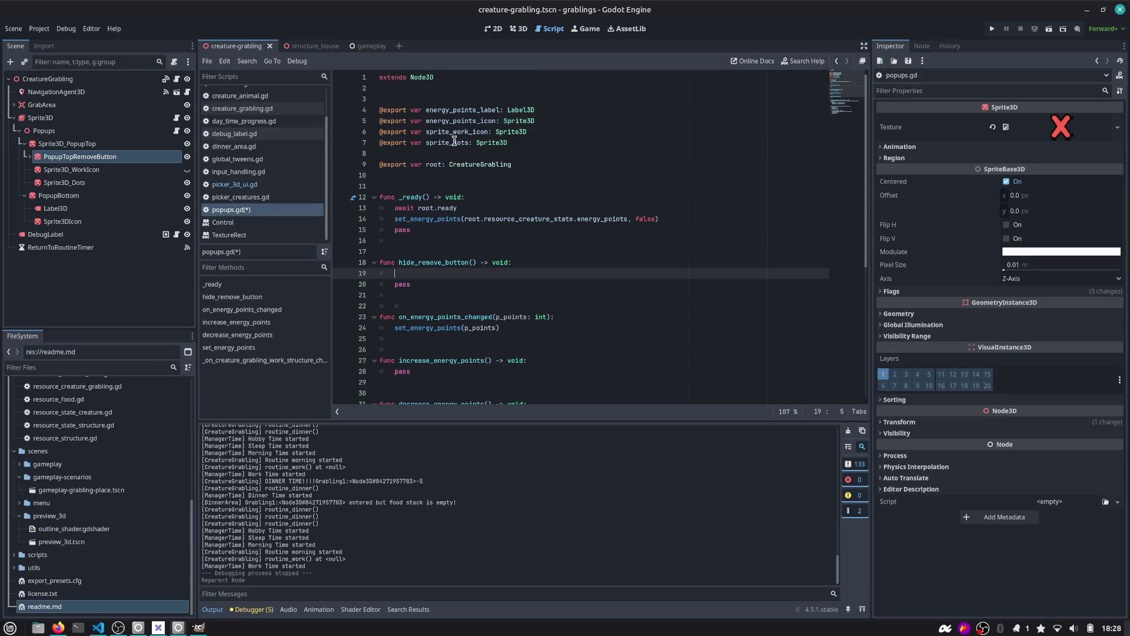
pyautogui.click(529, 131)
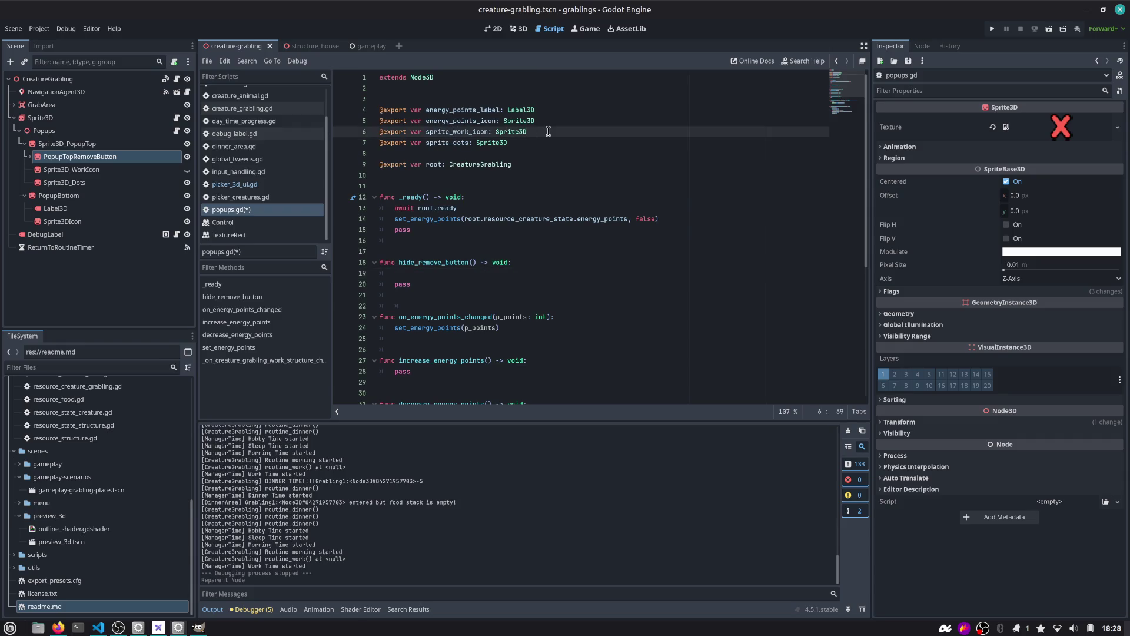
pyautogui.press('Return')
pyautogui.write('@')
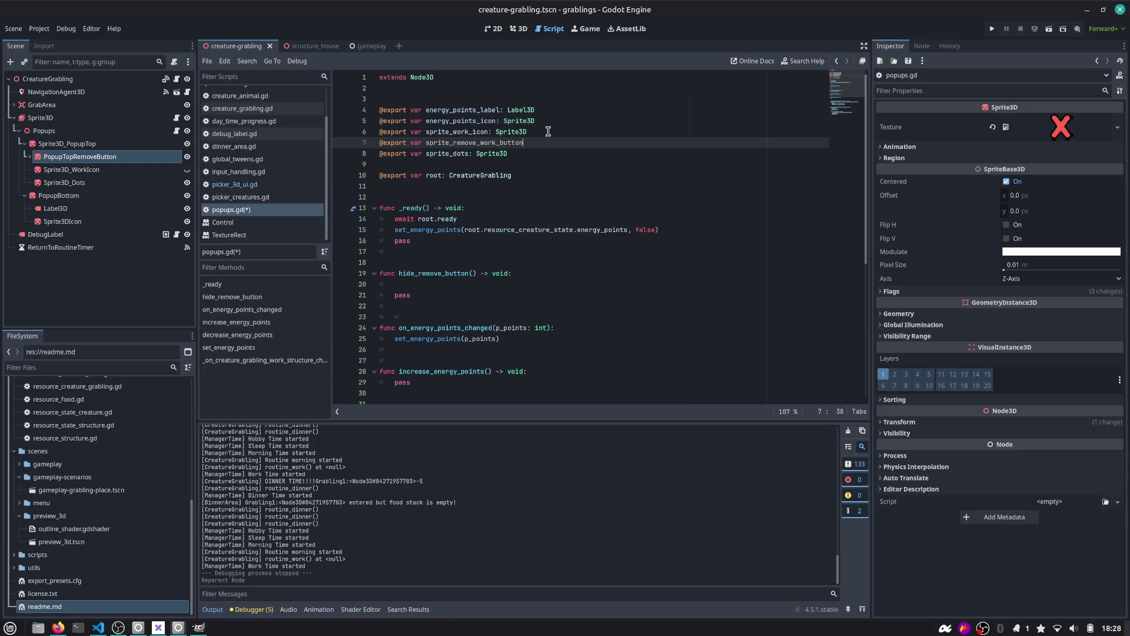
pyautogui.hotkey('ctrl', 's')
# Step: Replace pass with sprite_remove_work_button.hide() under a '# TODO:' comment in hide_remove_button
pyautogui.doubleClick(509, 143)
pyautogui.hotkey('ctrl', 'c')
pyautogui.scroll(-1, 481, 232)
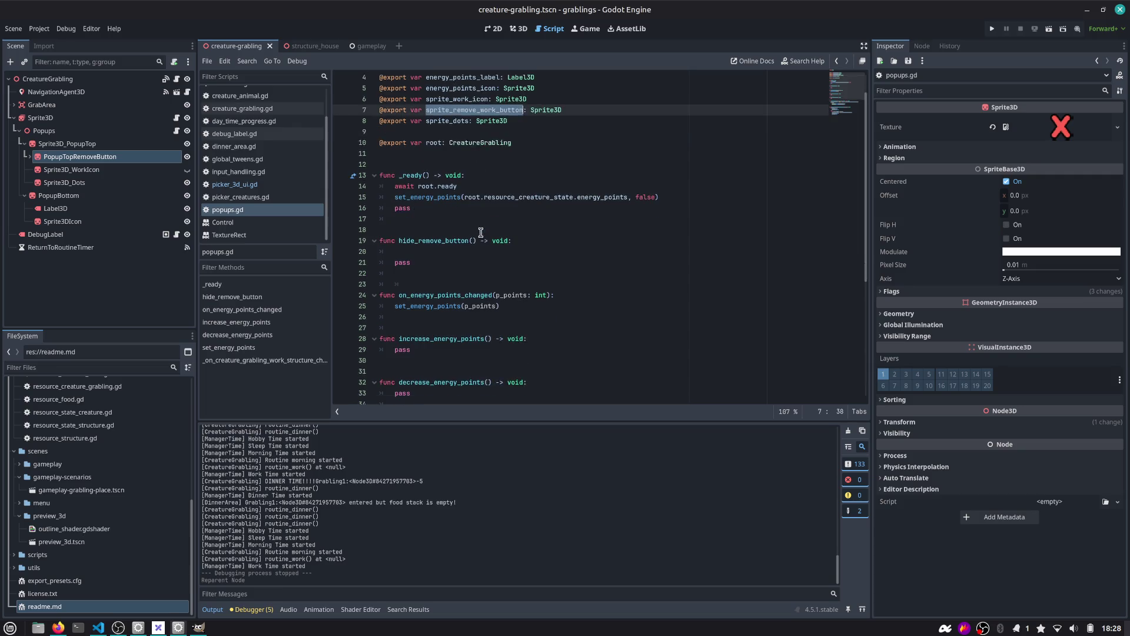
pyautogui.click(454, 251)
pyautogui.hotkey('ctrl', 'v')
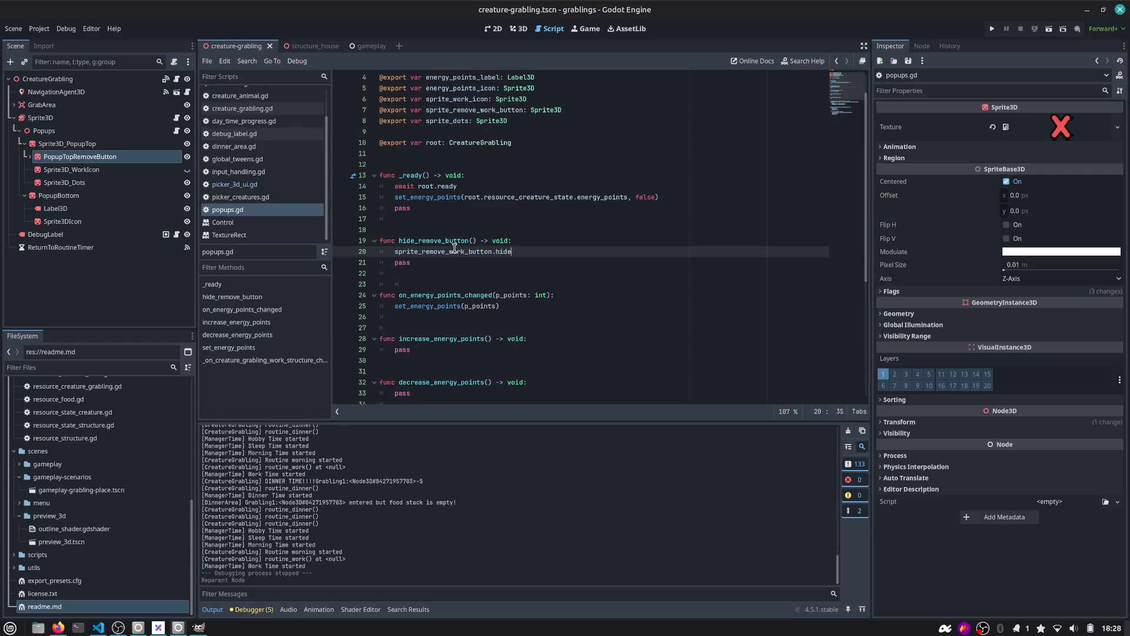
pyautogui.write('()')
pyautogui.press('Down')
pyautogui.hotkey('ctrl', 'shift', 'k')
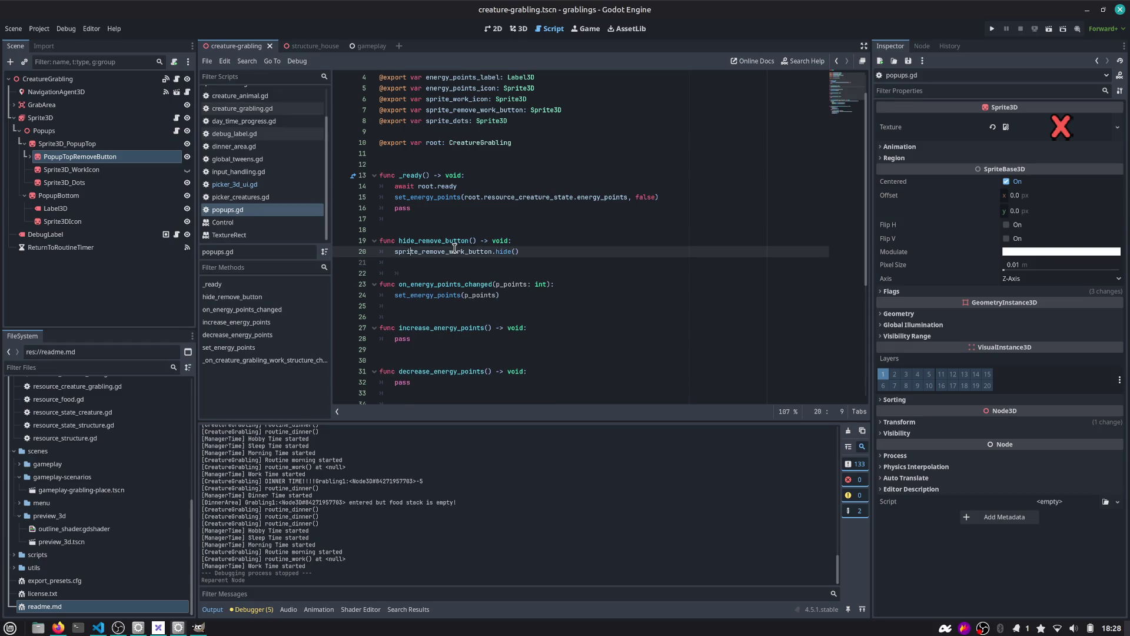
pyautogui.hotkey('ctrl', 'shift', 'Return')
pyautogui.write('# TODO:')
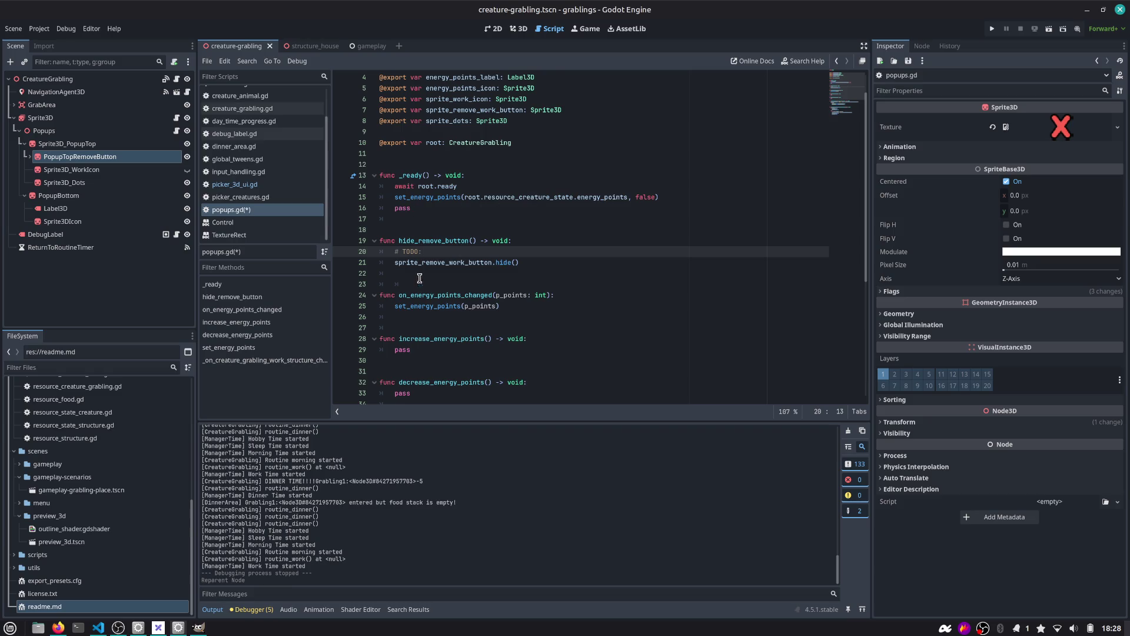
# Step: Review the set_energy_points, on_energy_points_changed and hide_remove_button functions in popups.gd
pyautogui.scroll(-1, 420, 278)
pyautogui.scroll(-3, 419, 202)
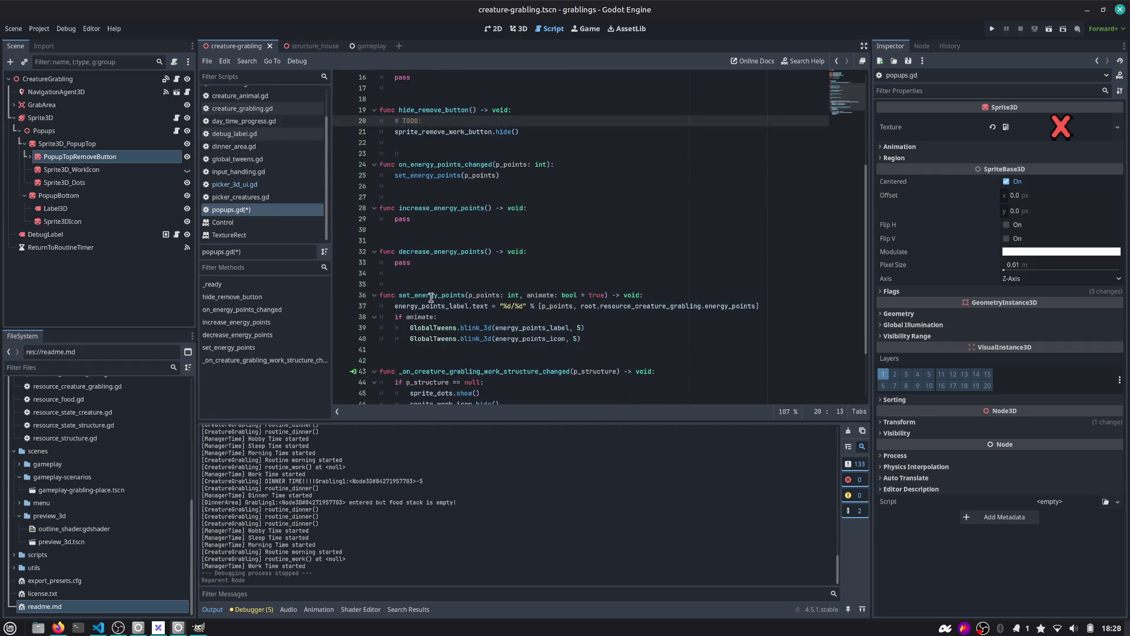
pyautogui.doubleClick(429, 296)
pyautogui.scroll(-2, 428, 318)
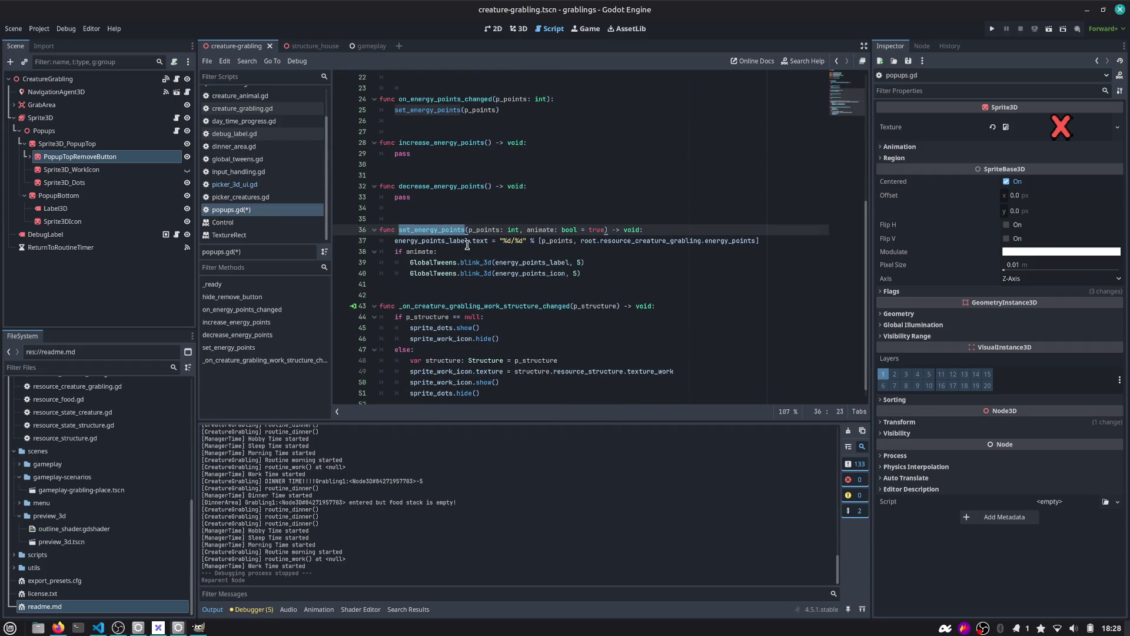
pyautogui.scroll(3, 429, 230)
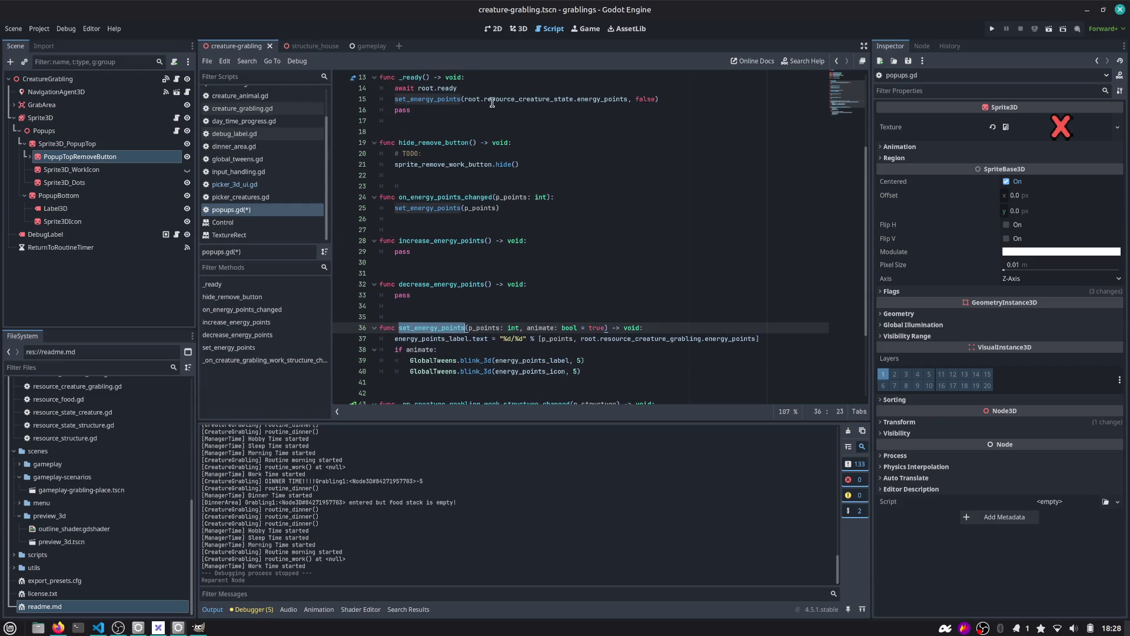
pyautogui.scroll(-3, 510, 236)
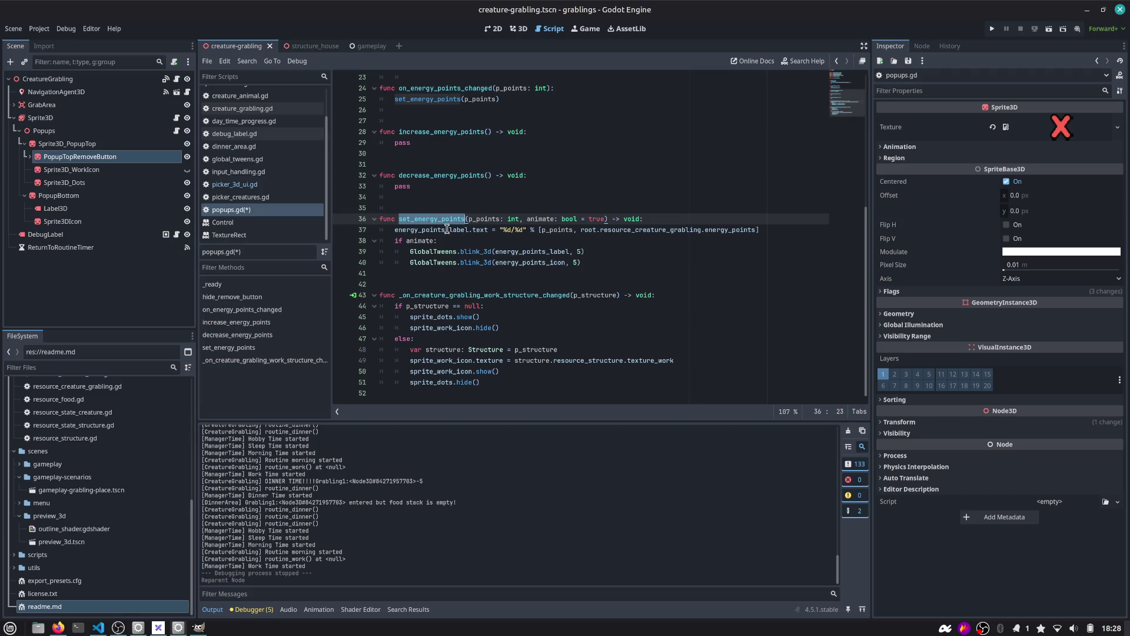
pyautogui.scroll(2, 447, 224)
pyautogui.doubleClick(435, 155)
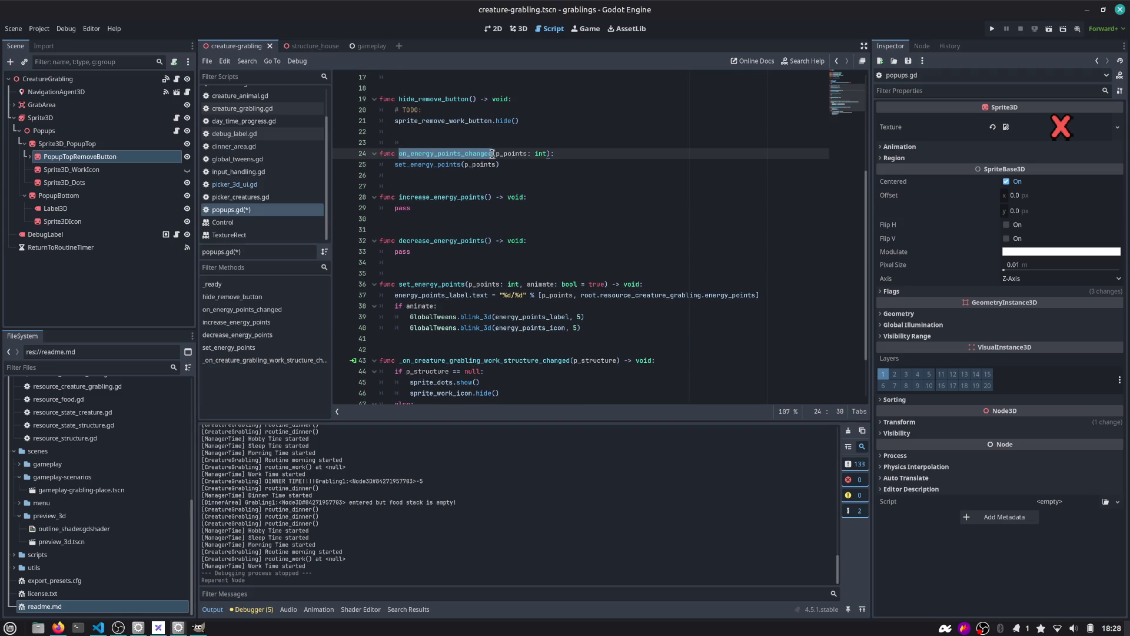
pyautogui.click(538, 168)
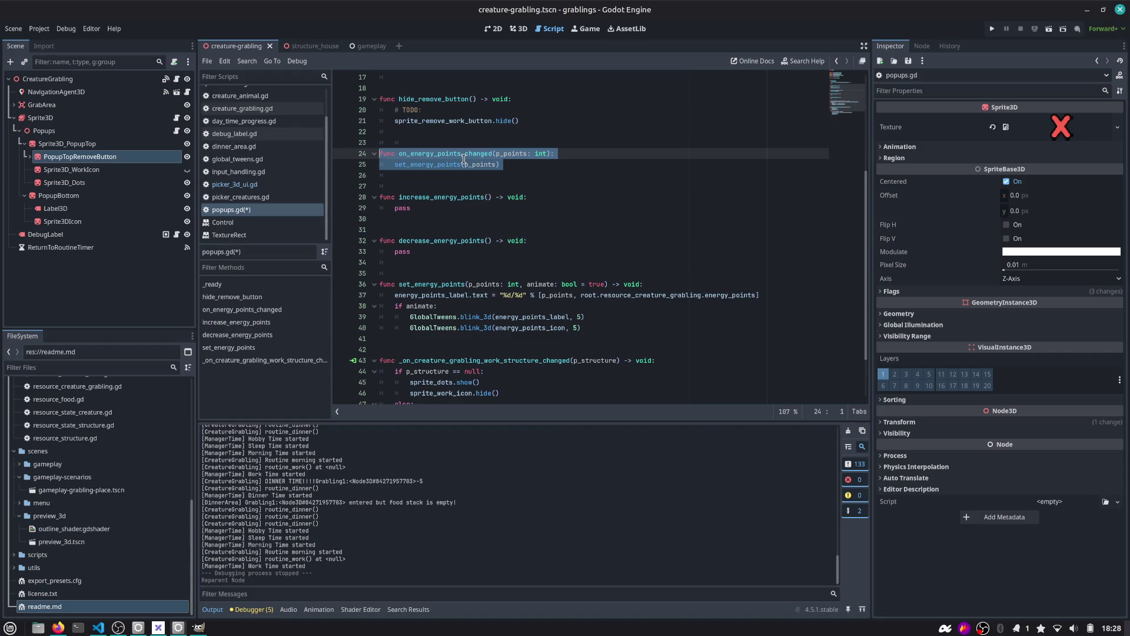
pyautogui.doubleClick(427, 165)
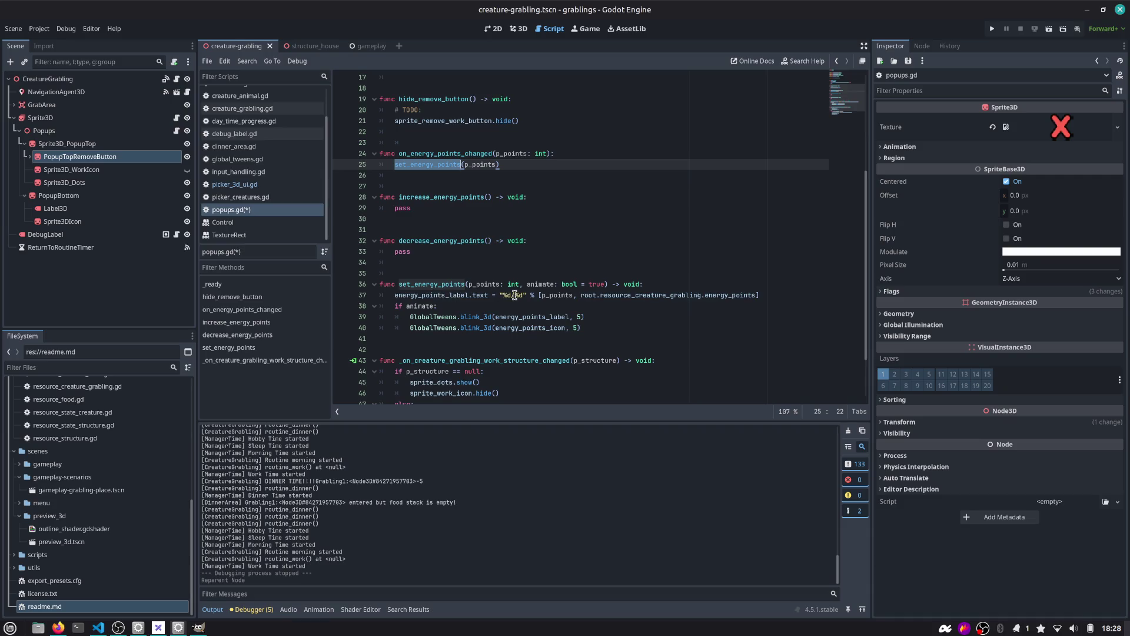
pyautogui.click(445, 285)
pyautogui.moveTo(599, 324); pyautogui.dragTo(333, 288)
pyautogui.scroll(3, 333, 287)
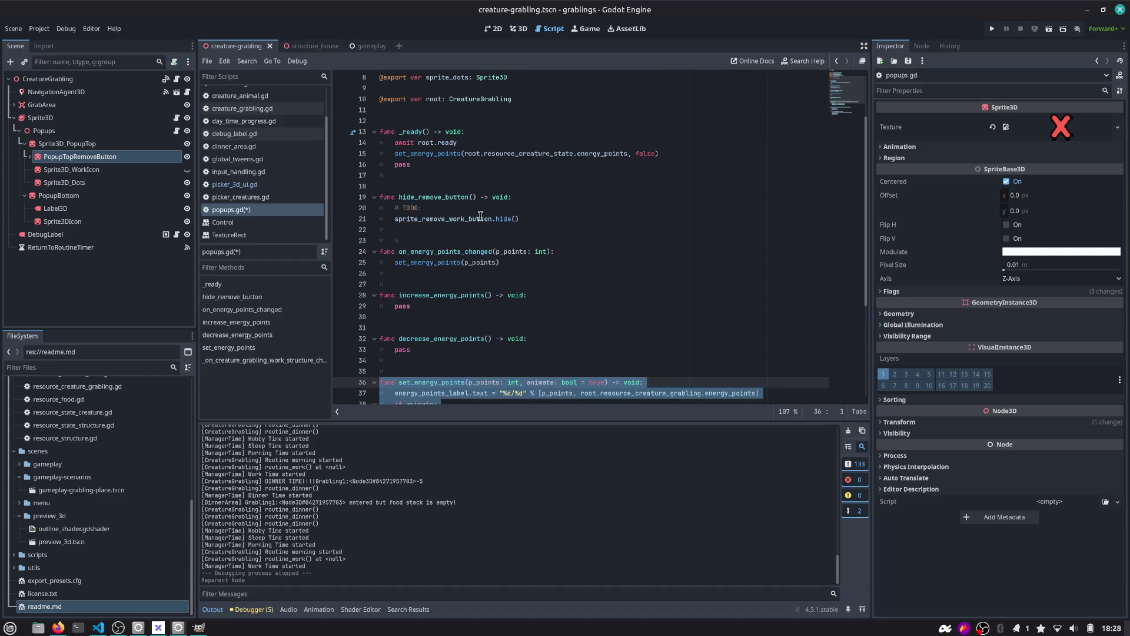
pyautogui.doubleClick(455, 198)
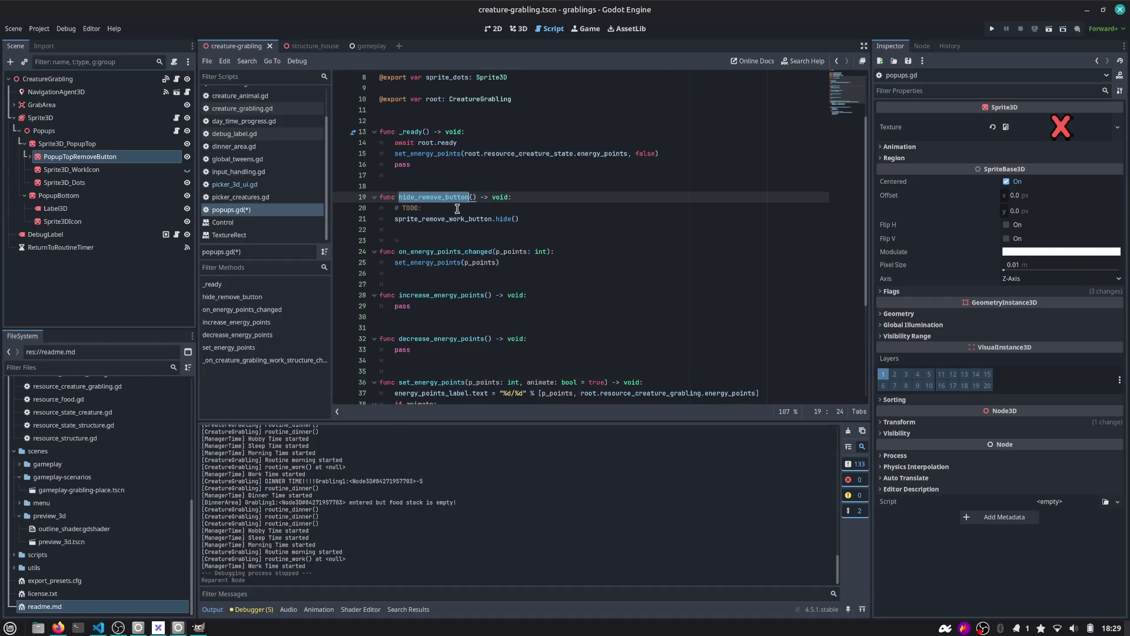
pyautogui.click(539, 221)
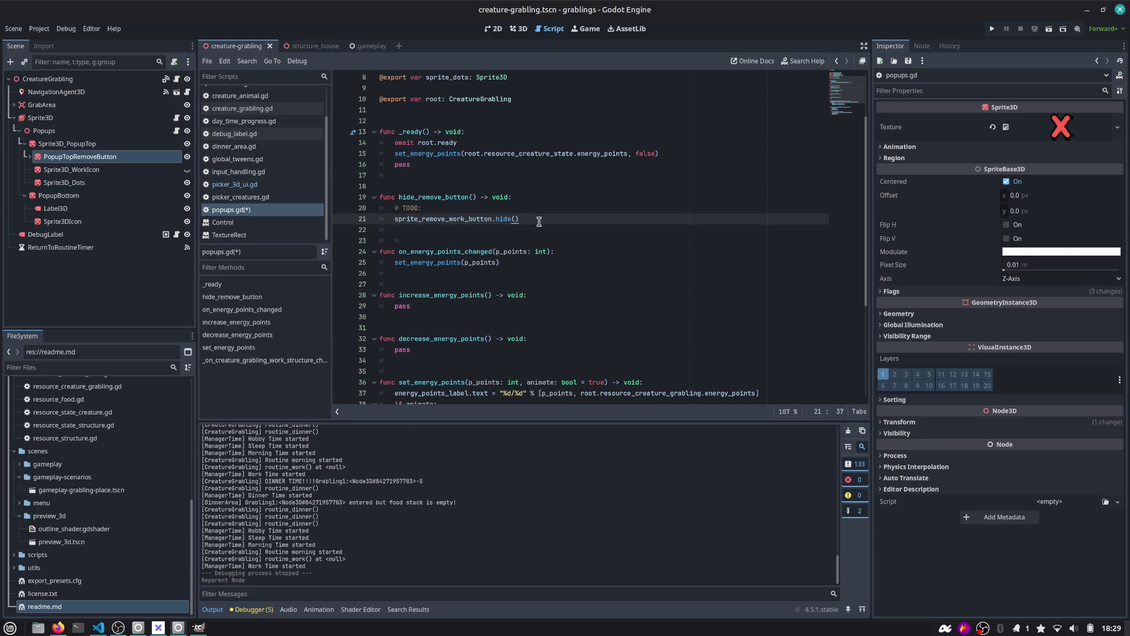
# Step: Save popups.gd and run the project with F5
pyautogui.hotkey('ctrl', 's')
pyautogui.press('Return')
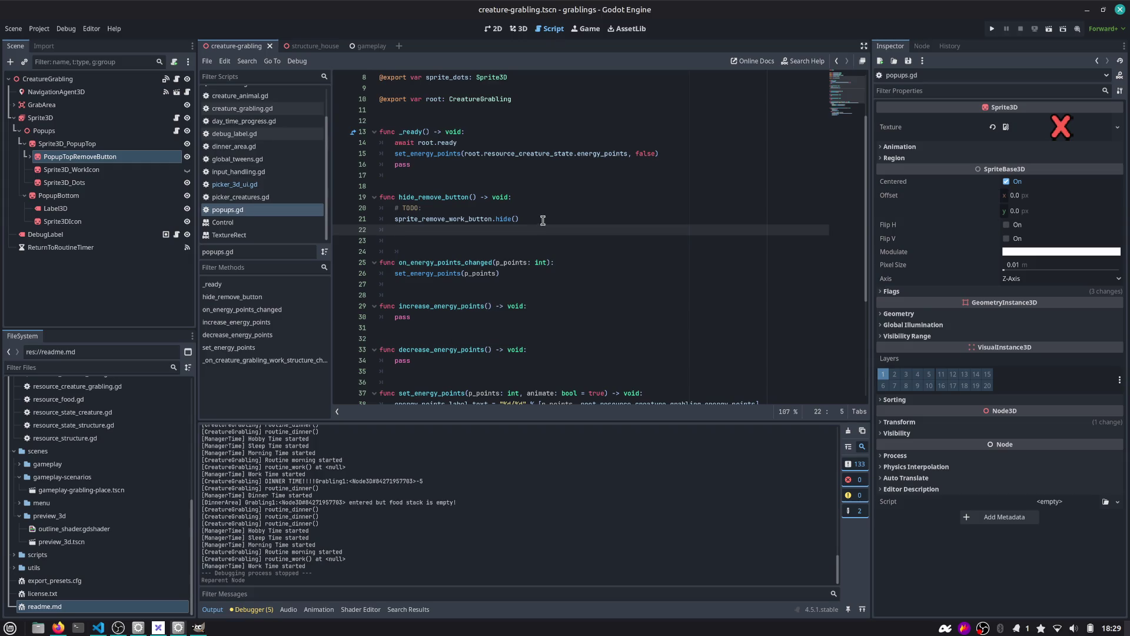
pyautogui.press('F5')
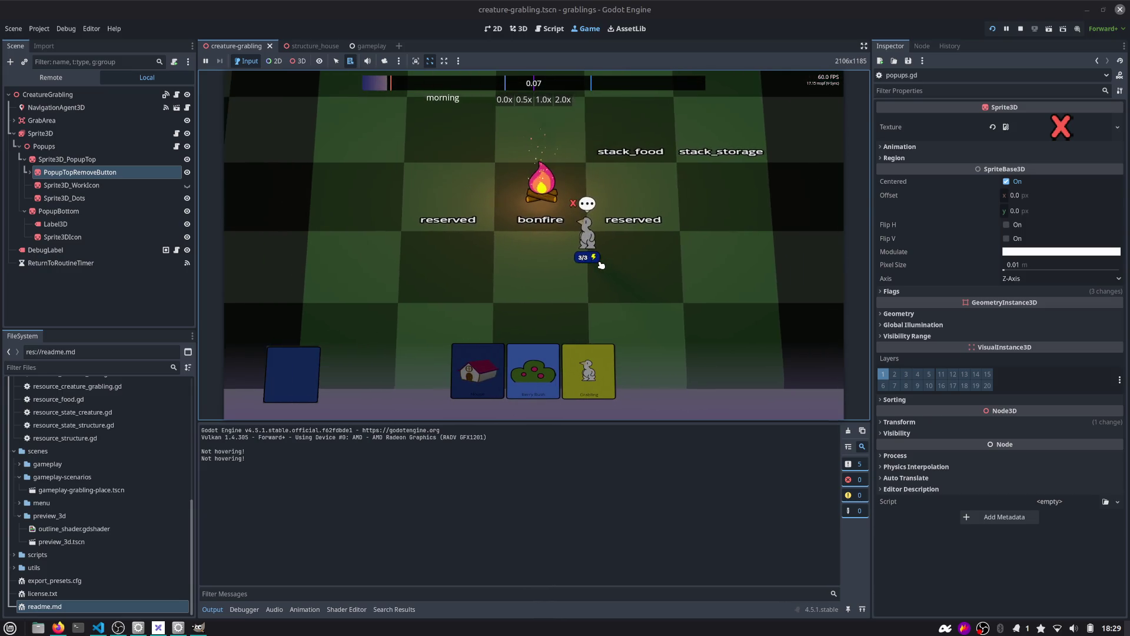
# Step: Place a Grabling card, then set Popups' Sprite Remove Work Button to PopupTopRemoveButton and rerun
pyautogui.moveTo(588, 371)
pyautogui.mouseDown()
pyautogui.moveTo(554, 245)
pyautogui.moveTo(536, 221)
pyautogui.moveTo(588, 375)
pyautogui.moveTo(588, 295)
pyautogui.moveTo(599, 302)
pyautogui.moveTo(510, 247)
pyautogui.mouseUp()
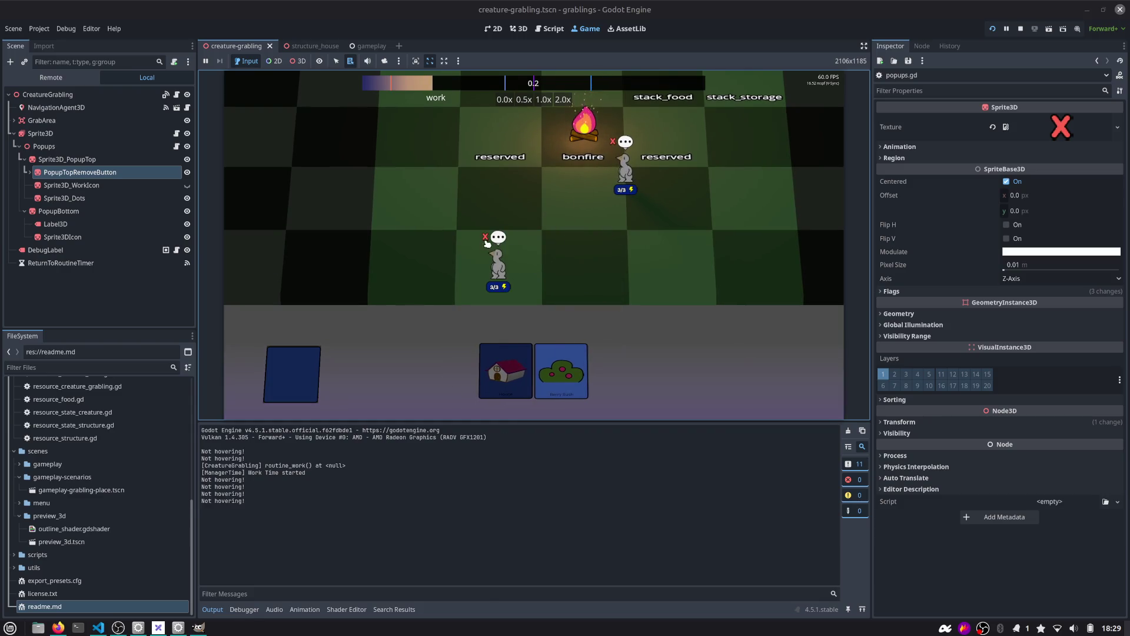
pyautogui.doubleClick(482, 239)
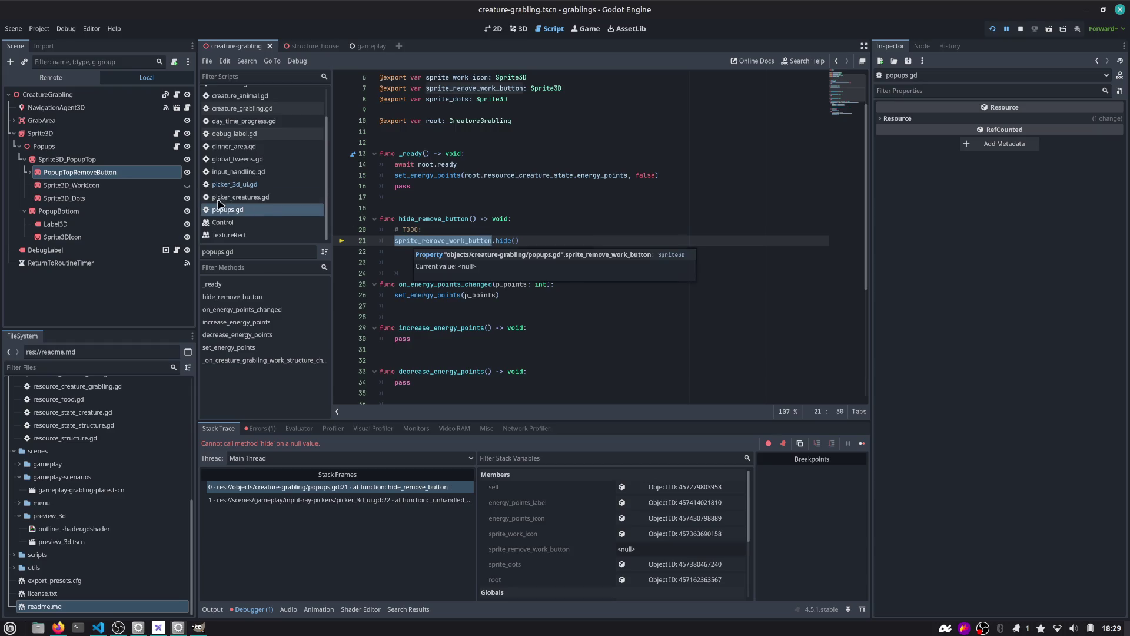
pyautogui.click(87, 133)
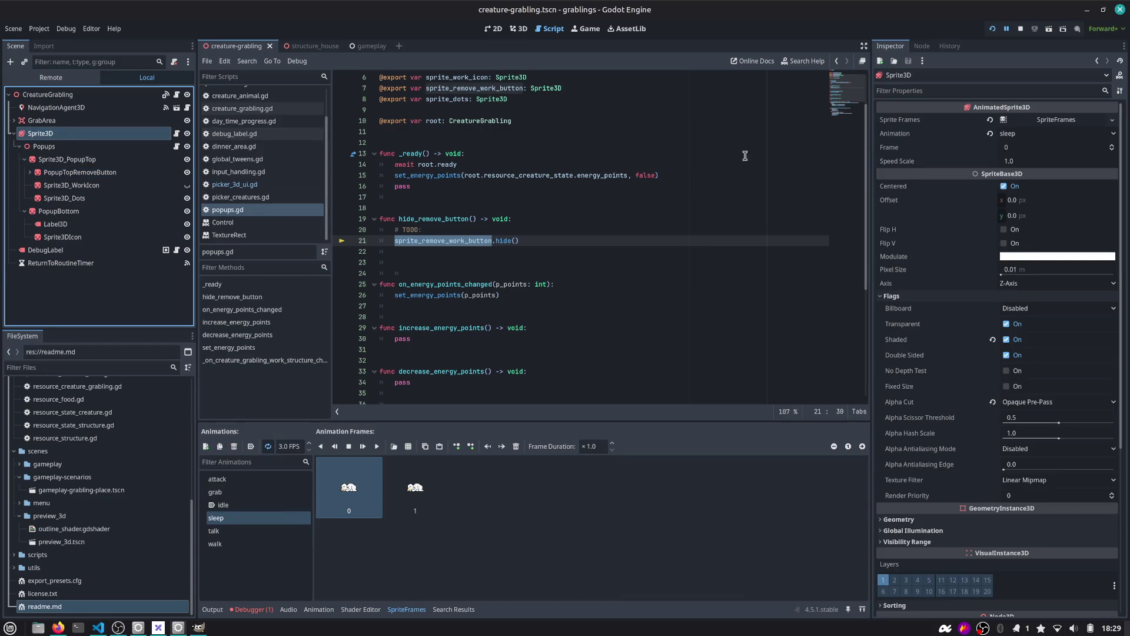
pyautogui.click(88, 146)
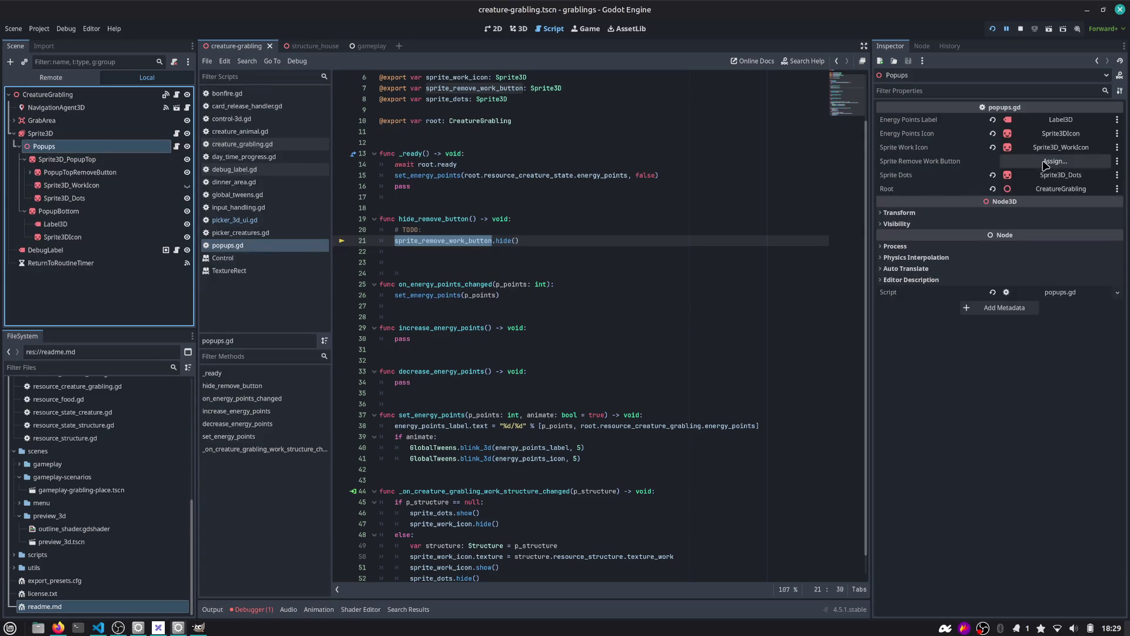
pyautogui.click(1045, 163)
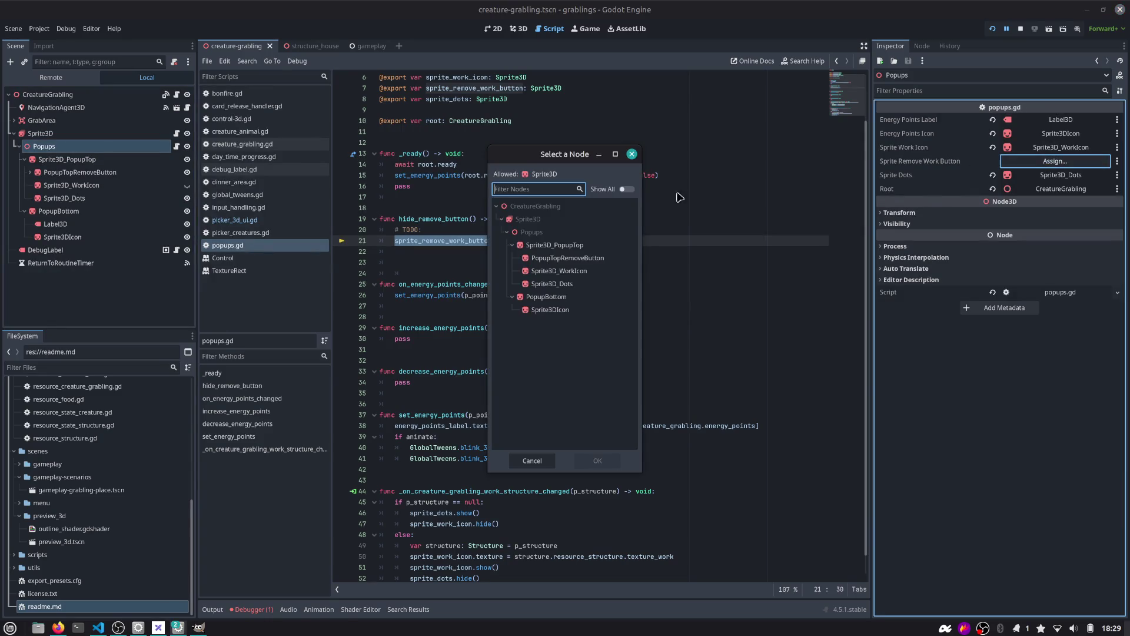
pyautogui.doubleClick(585, 263)
pyautogui.click(993, 30)
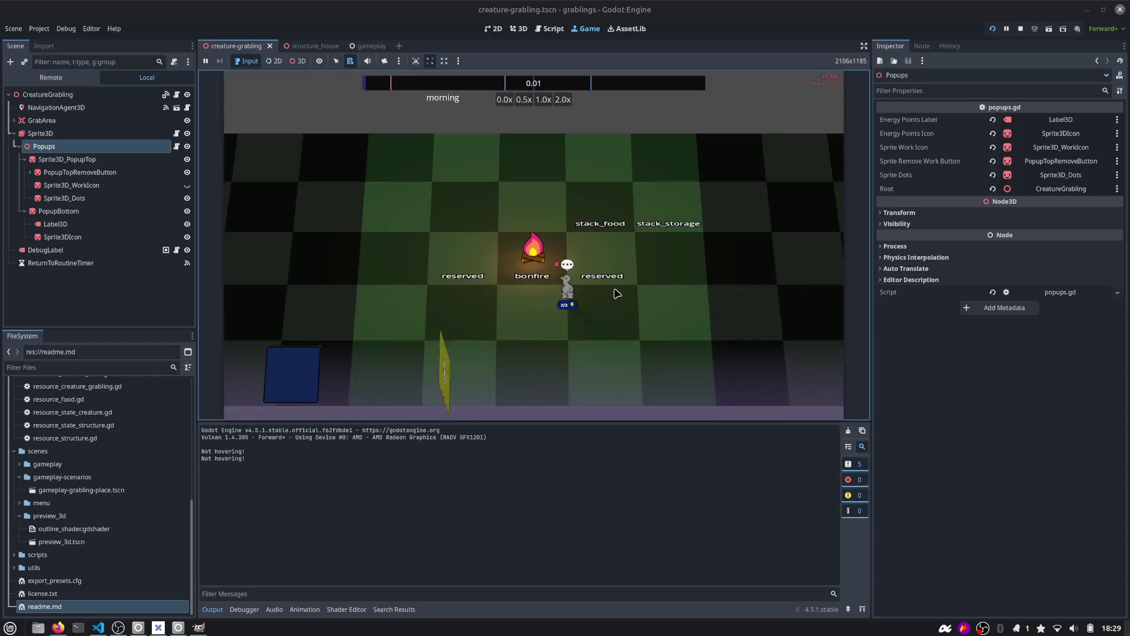
# Step: De-assign the creature's job, drop a Grabling and a House card on the board, then stop
pyautogui.click(628, 226)
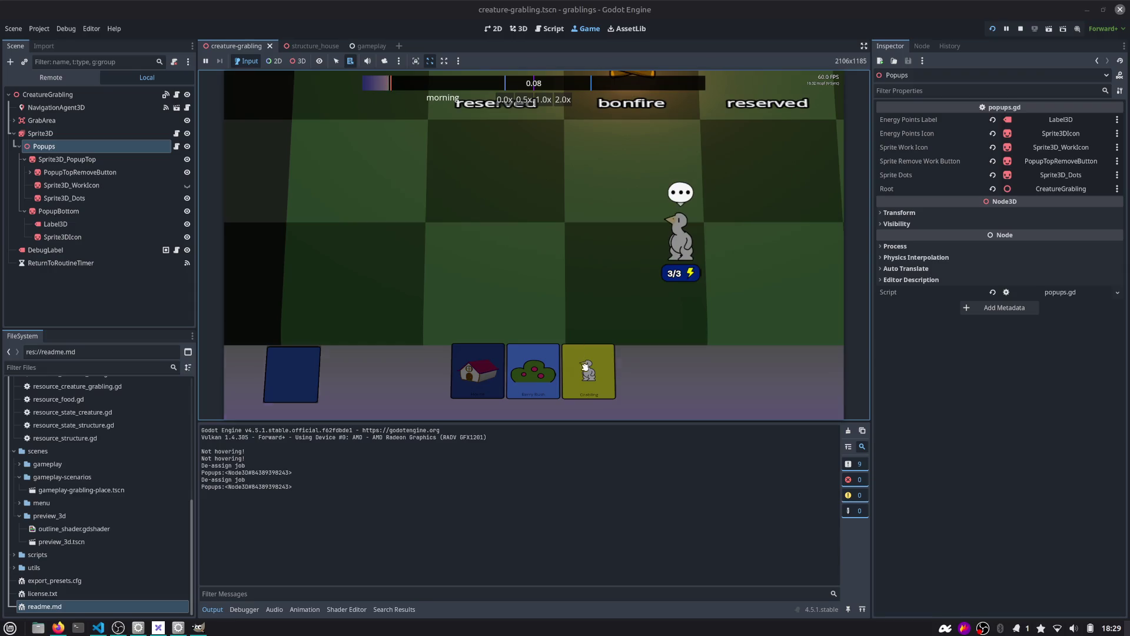
pyautogui.moveTo(589, 371); pyautogui.dragTo(469, 238)
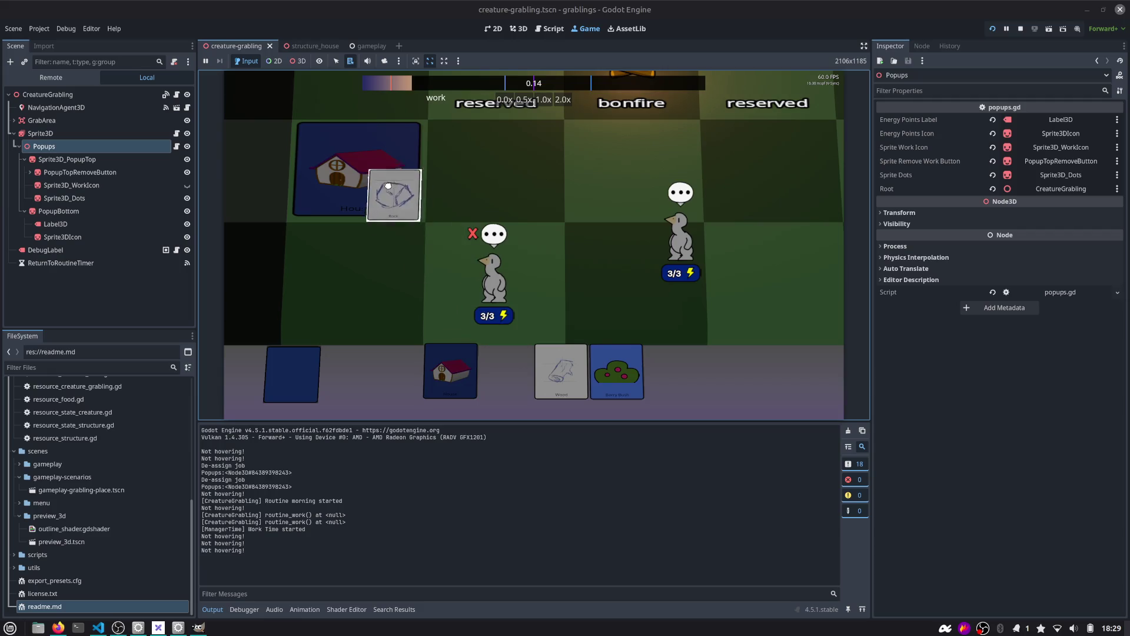
pyautogui.moveTo(376, 171)
pyautogui.mouseDown()
pyautogui.moveTo(439, 214)
pyautogui.moveTo(492, 219)
pyautogui.moveTo(497, 200)
pyautogui.mouseUp()
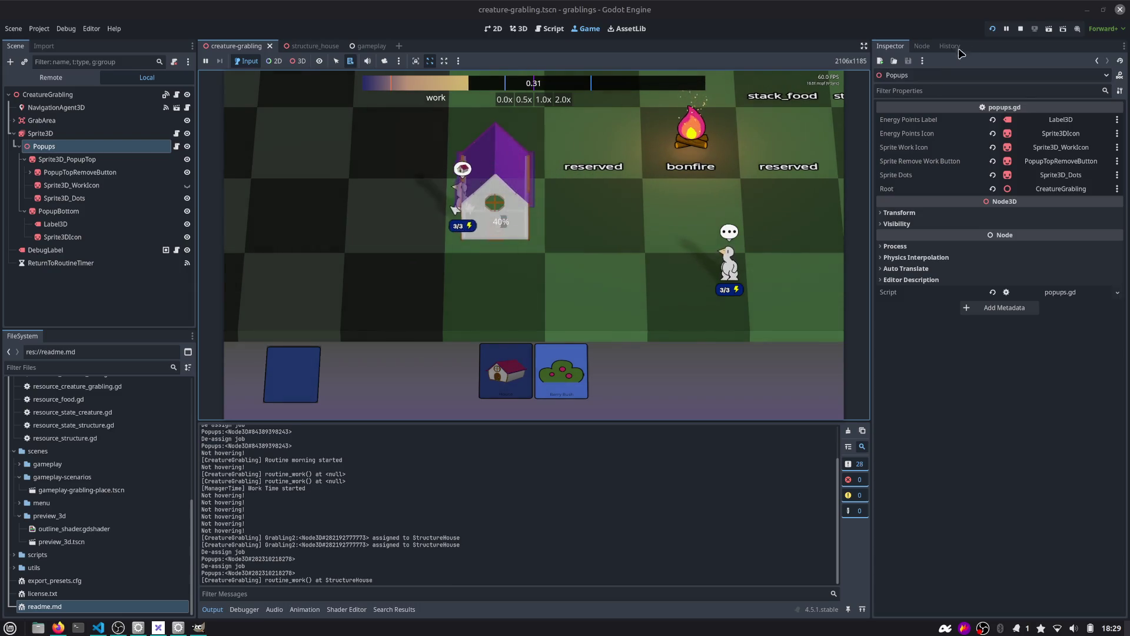
pyautogui.click(1020, 28)
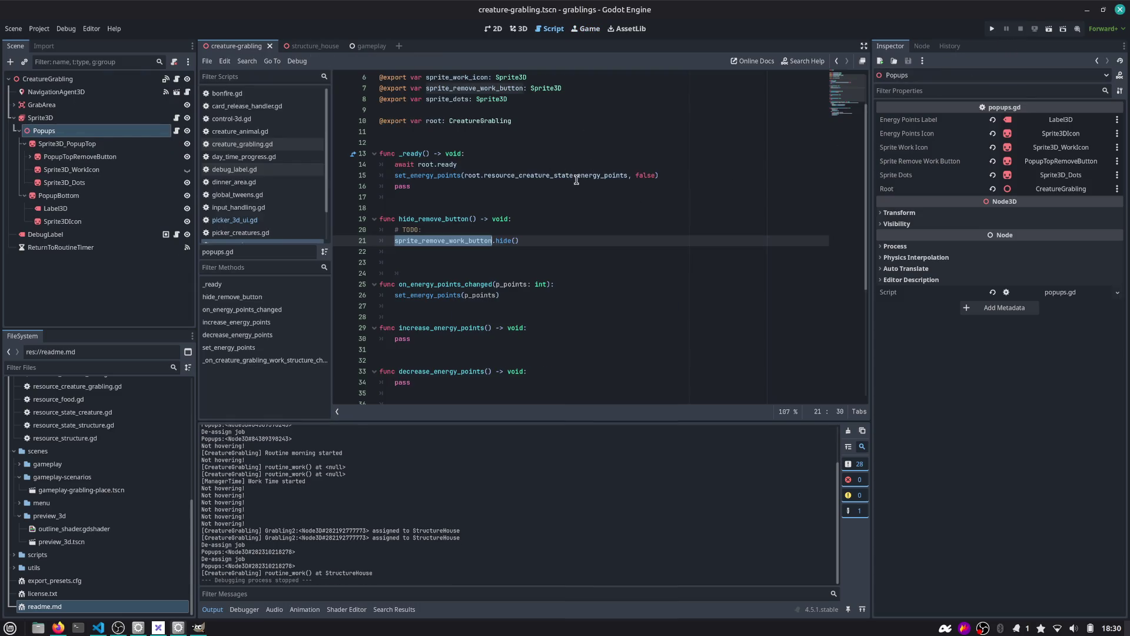
# Step: Open popups.gd from the Popups node's script icon
pyautogui.click(90, 136)
pyautogui.click(178, 131)
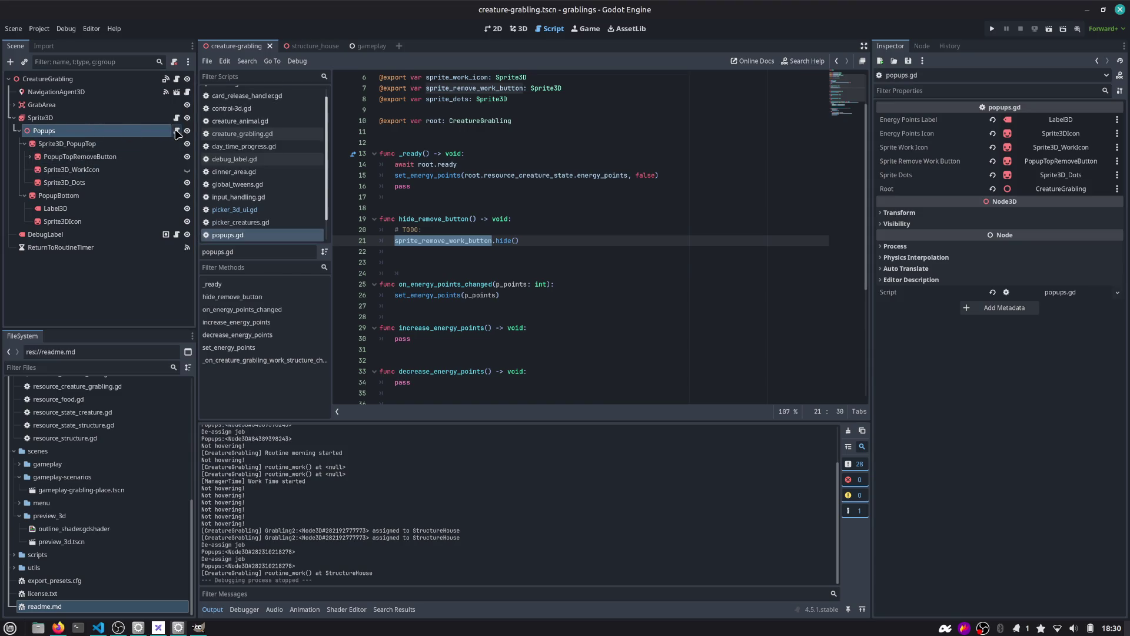
pyautogui.scroll(2, 517, 202)
# Step: Finish the de-assignment TODO and add '# TODO: update also the work texture', then save popups.gd
pyautogui.click(536, 281)
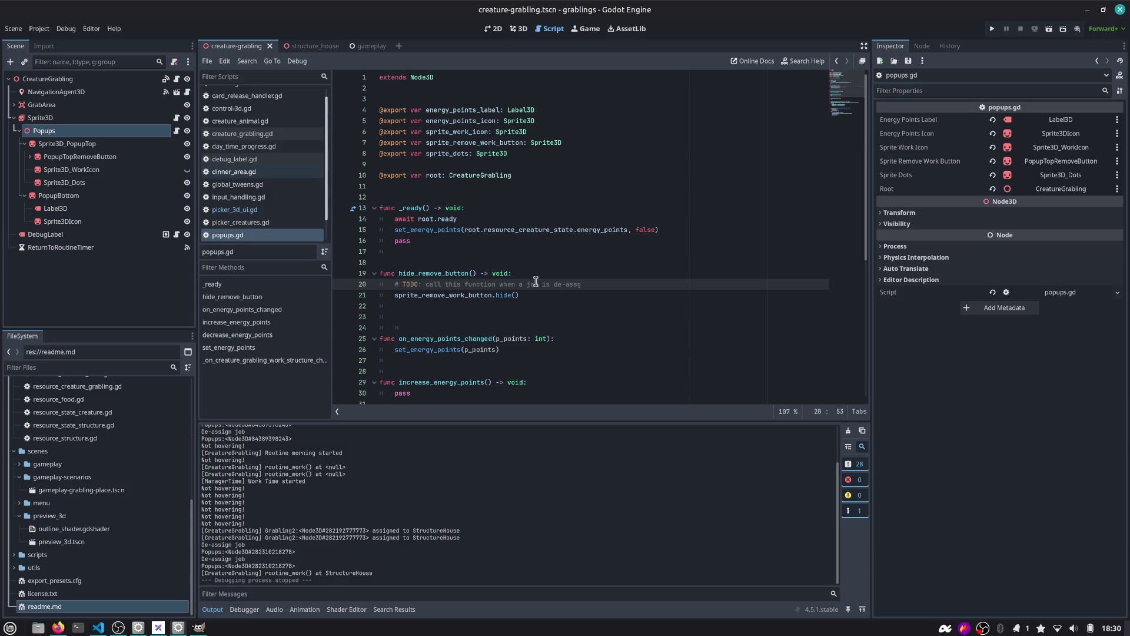
pyautogui.write('gned')
pyautogui.press('Return')
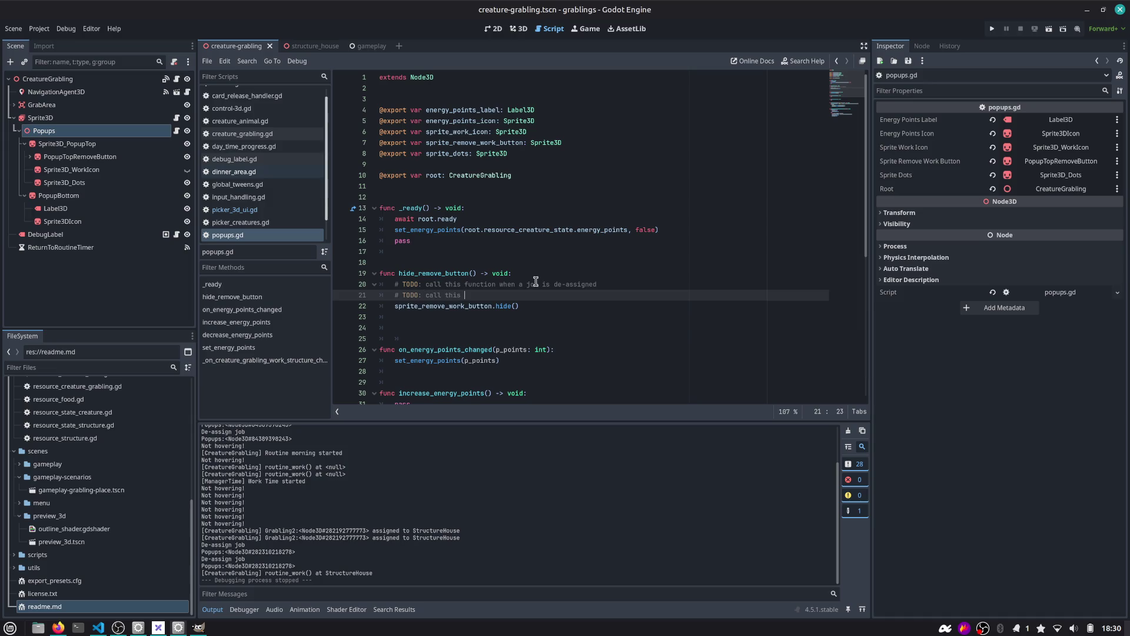
pyautogui.hotkey('ctrl', 'shift', 'Left')
pyautogui.hotkey('ctrl', 'shift', 'Left')
pyautogui.press('BackSpace')
pyautogui.hotkey('ctrl', 's')
# Step: Start one more comment line below the TODOs, then close the Godot editor
pyautogui.press('Return')
pyautogui.write('# ...')
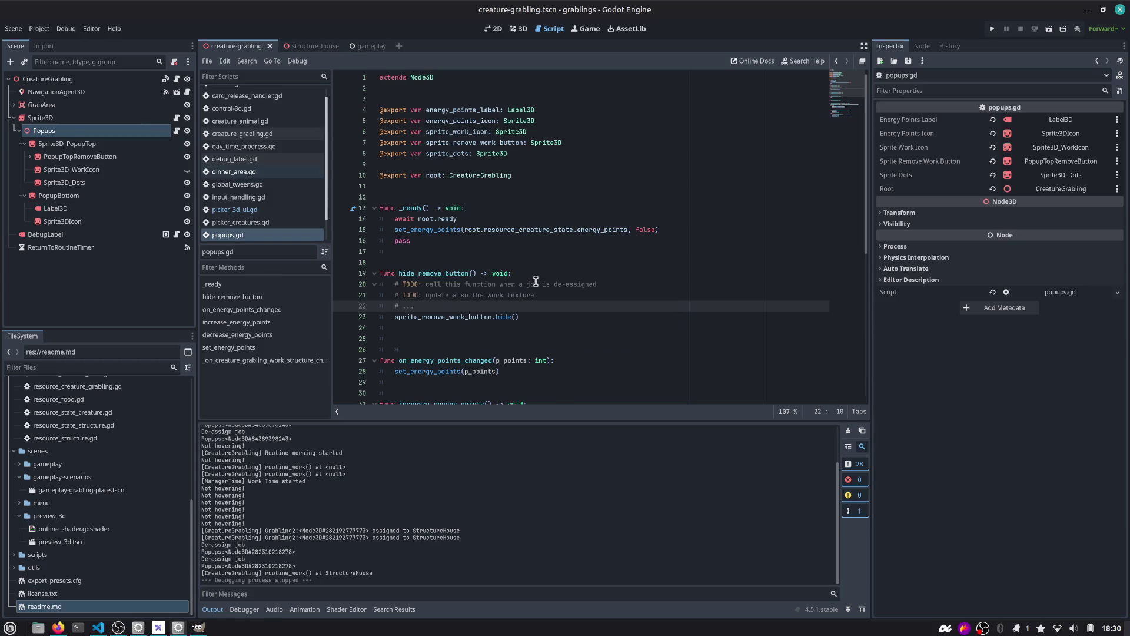
pyautogui.click(1120, 11)
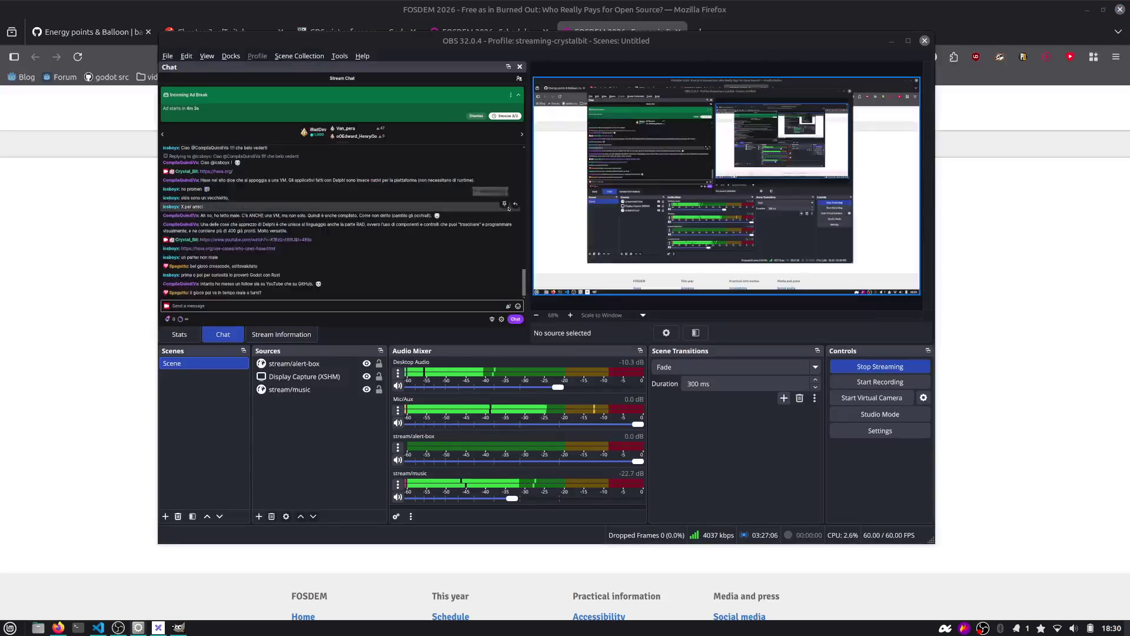
# Step: Bring up VS Code's Source Control list of pending changes with a wider sidebar
pyautogui.click(154, 539)
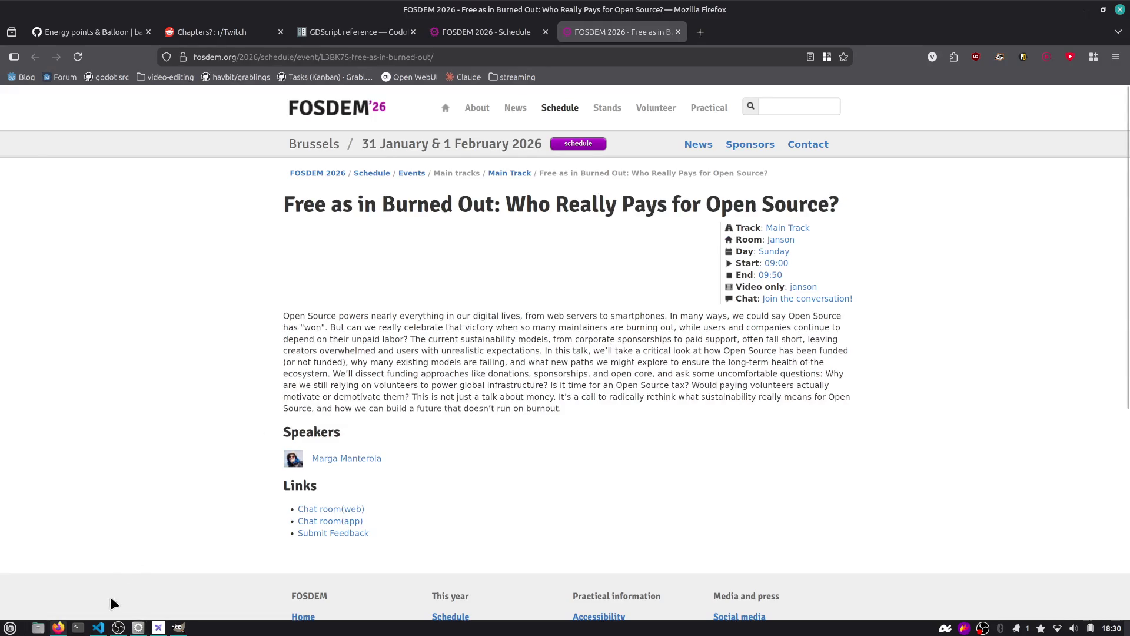
pyautogui.click(98, 627)
pyautogui.click(14, 92)
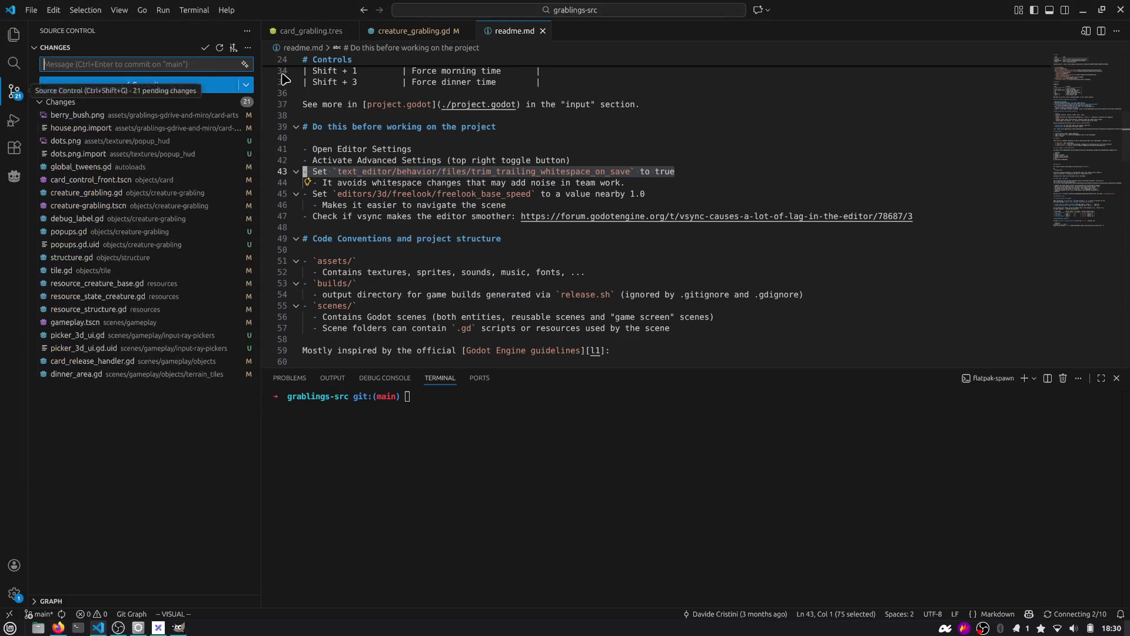
pyautogui.moveTo(262, 75); pyautogui.dragTo(280, 76)
# Step: Review diffs for berry_bush.png, global_tweens.gd, creature_grabling.gd, debug_label.gd, popups.gd and resource_creature_base.gd
pyautogui.click(112, 114)
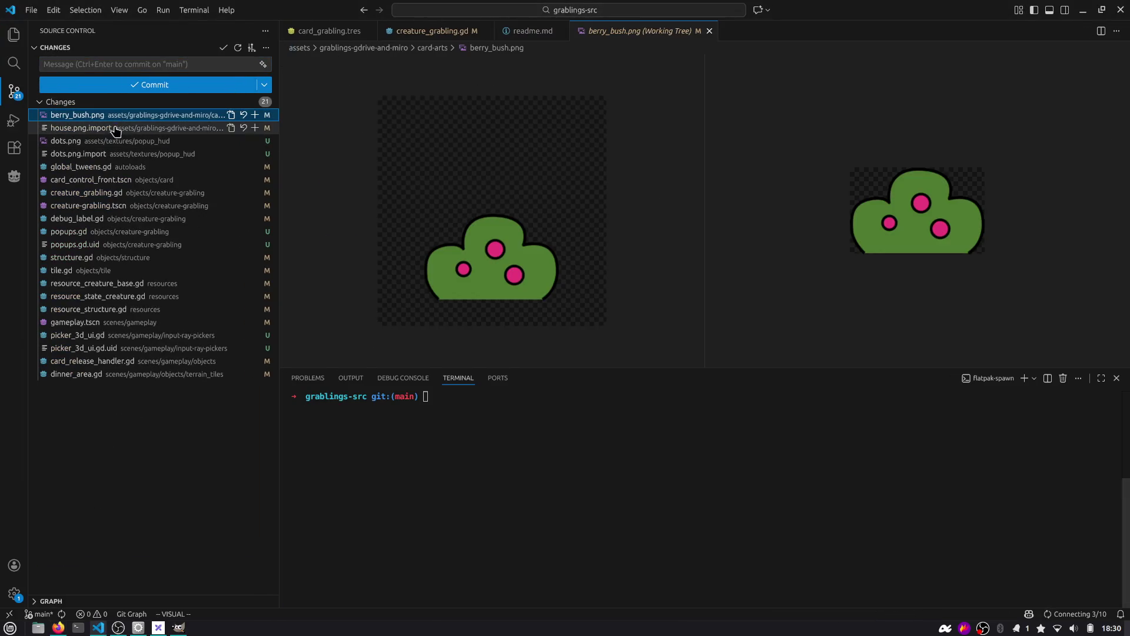
pyautogui.click(105, 179)
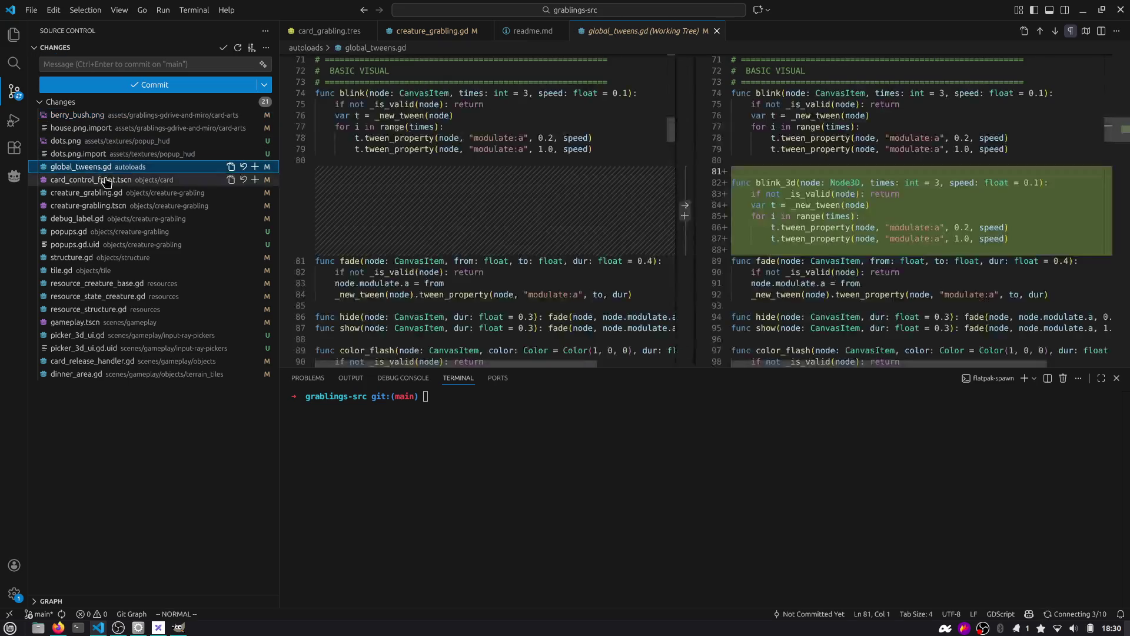
pyautogui.click(108, 205)
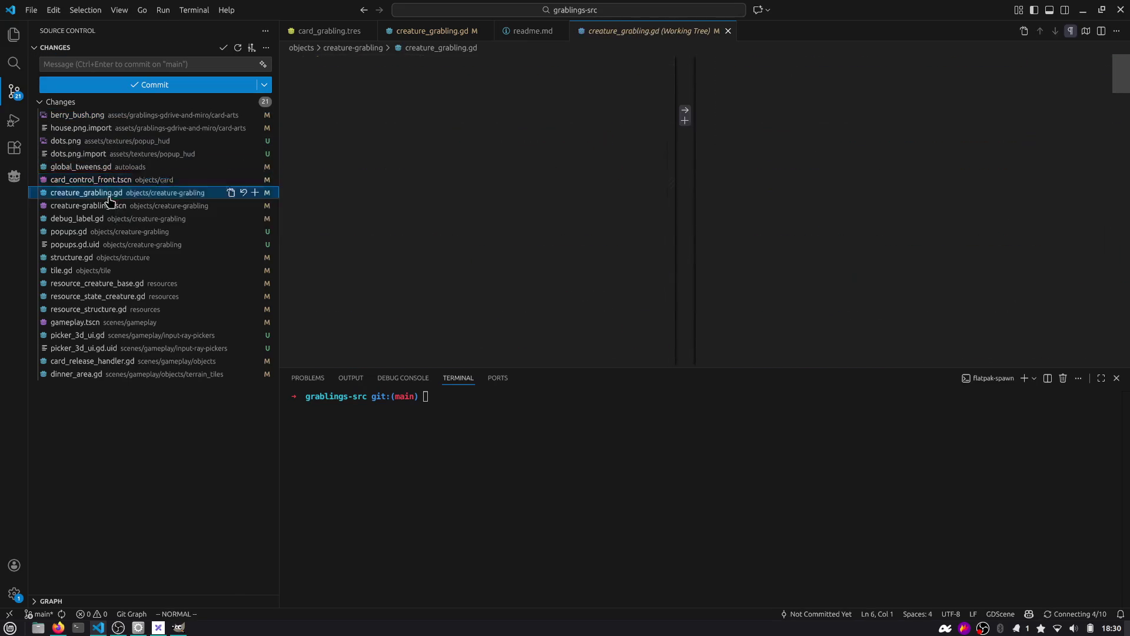
pyautogui.click(108, 219)
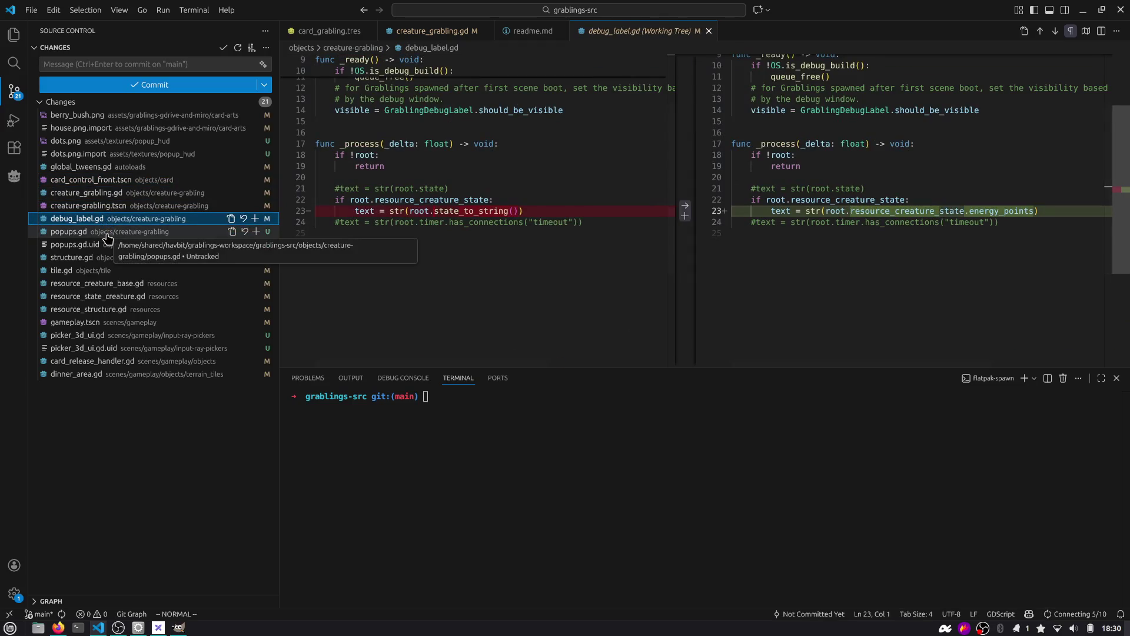
pyautogui.click(107, 233)
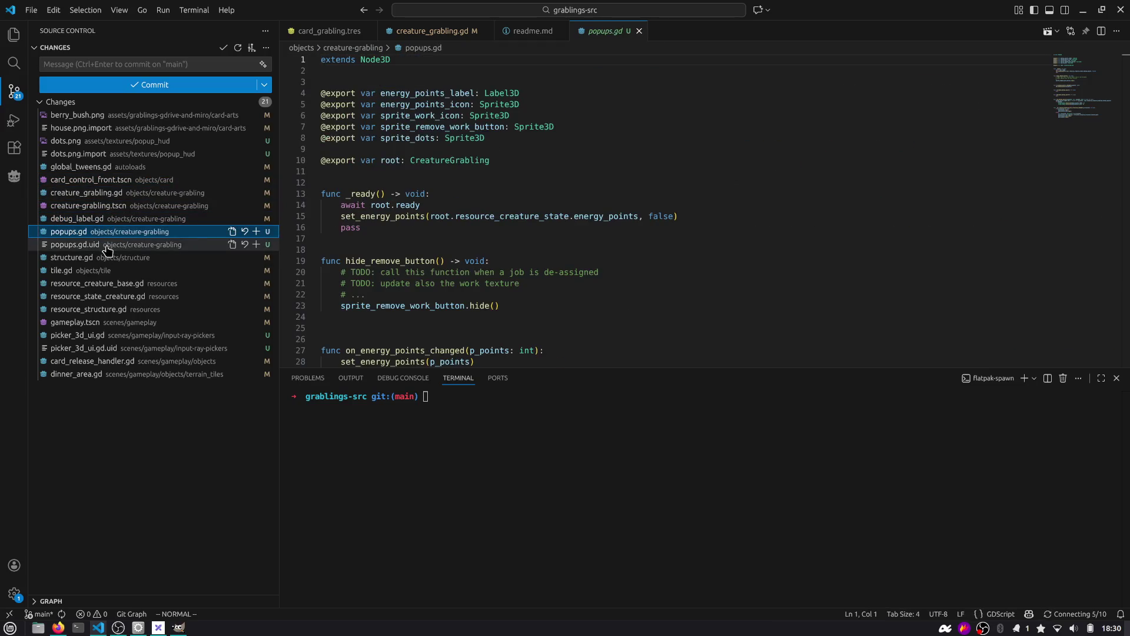
pyautogui.click(105, 284)
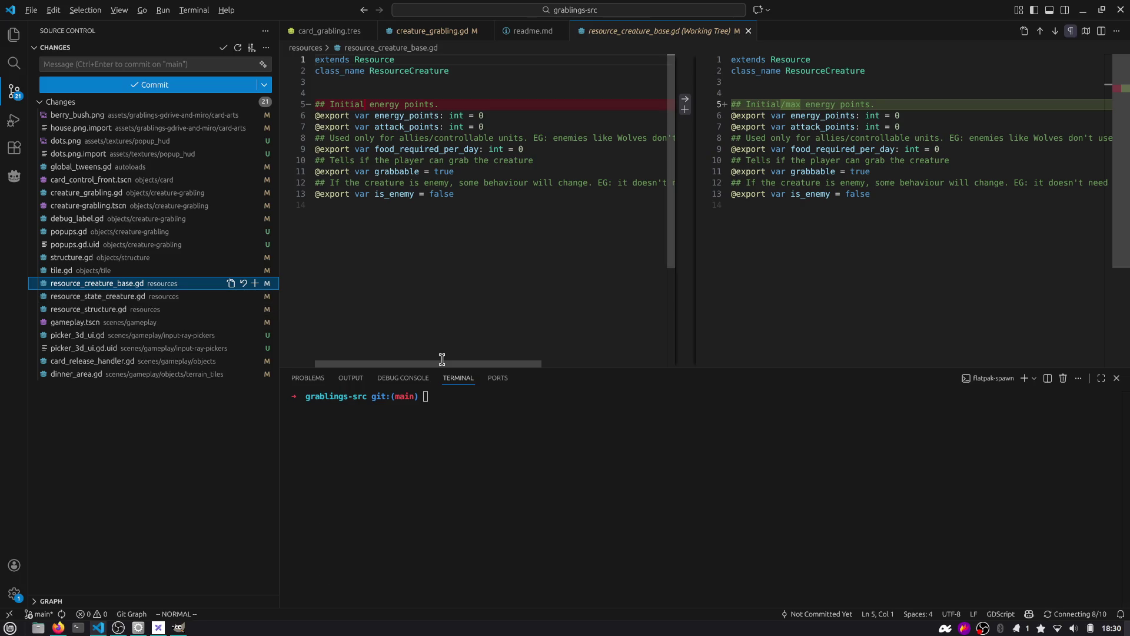
# Step: Launch Godot from the application launcher
pyautogui.press('super')
pyautogui.write('go')
pyautogui.press('Return')
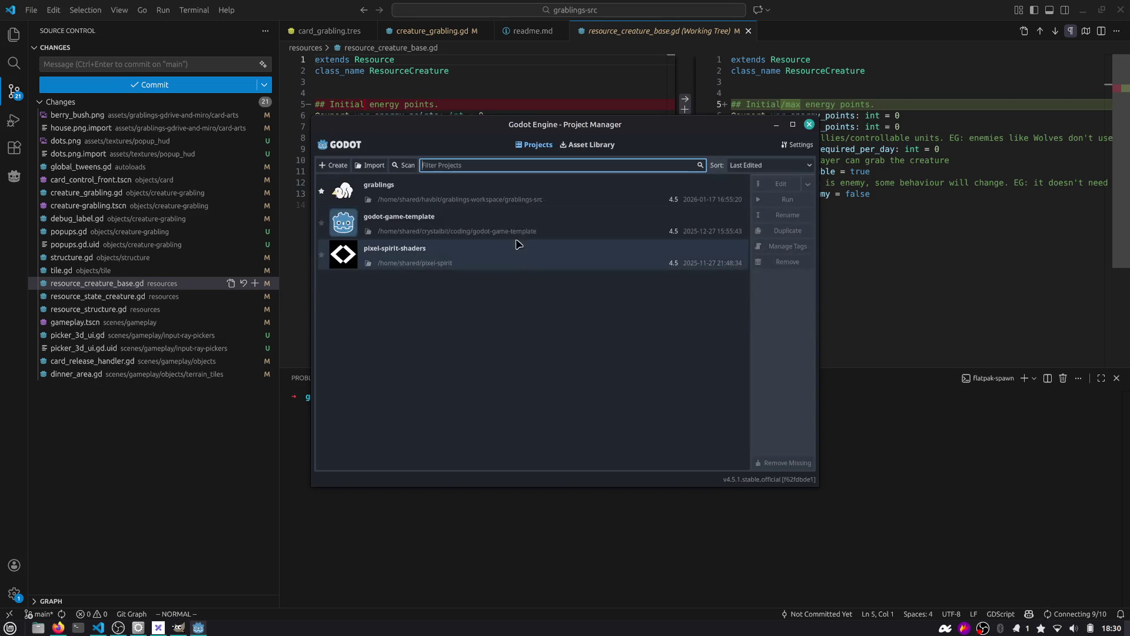
# Step: Open grablings, run the game at 2.0x speed through a day cycle, then stop it
pyautogui.doubleClick(518, 193)
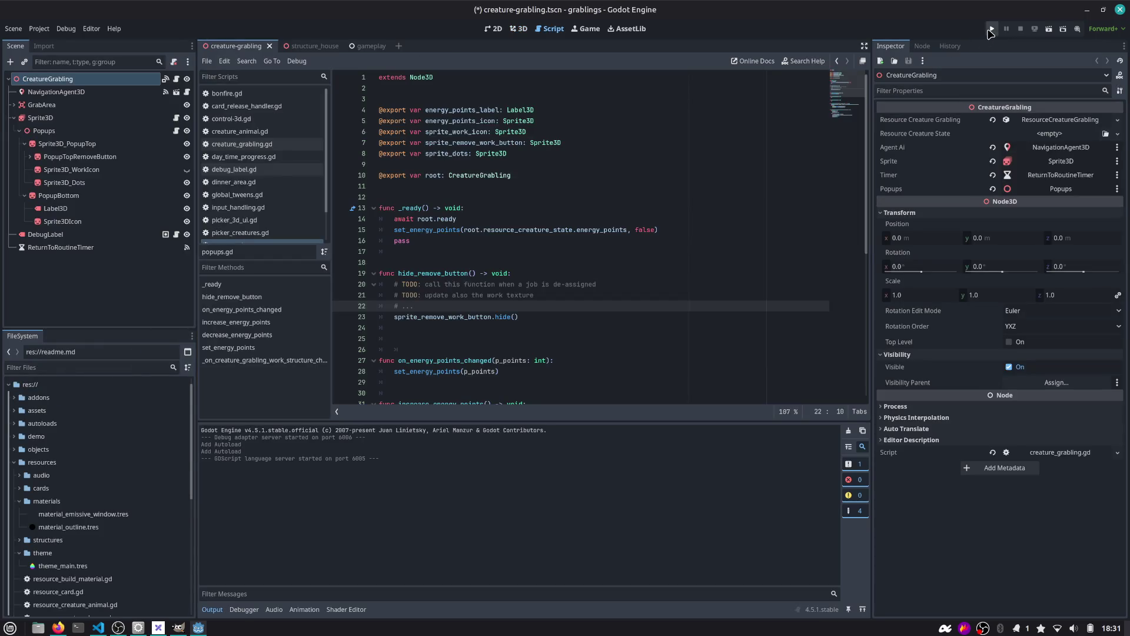
pyautogui.click(991, 29)
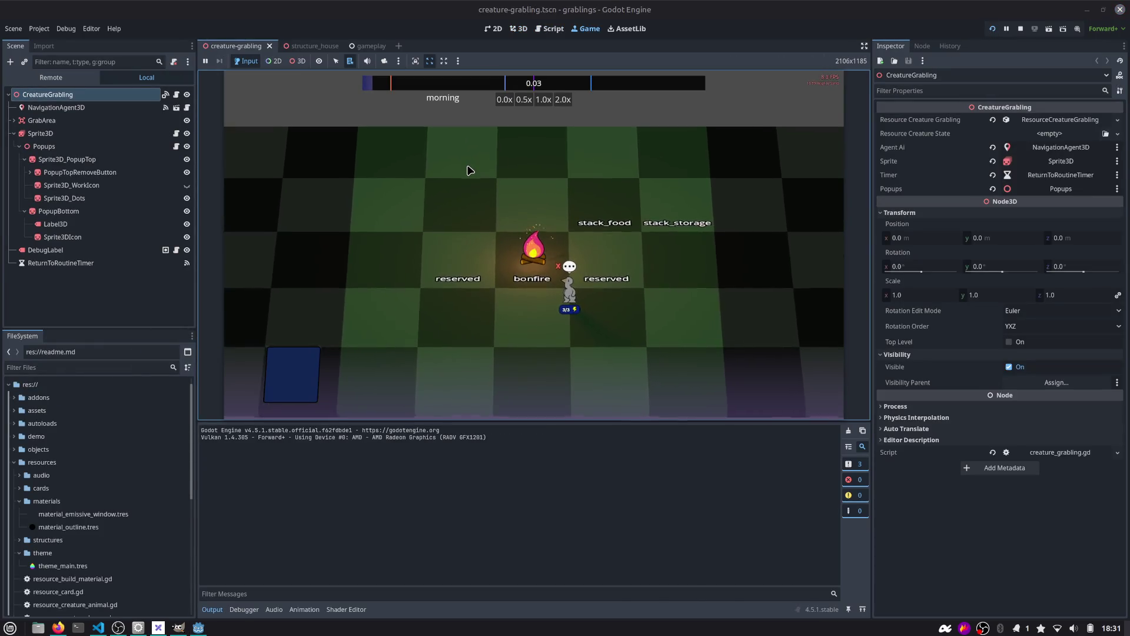
pyautogui.click(563, 99)
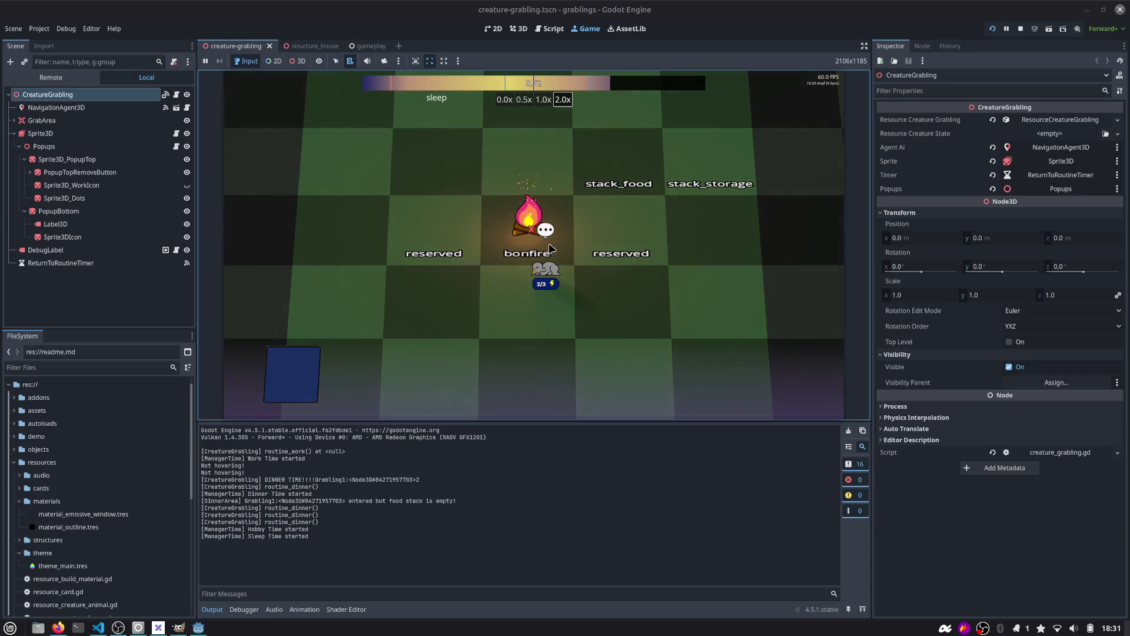
pyautogui.moveTo(550, 339)
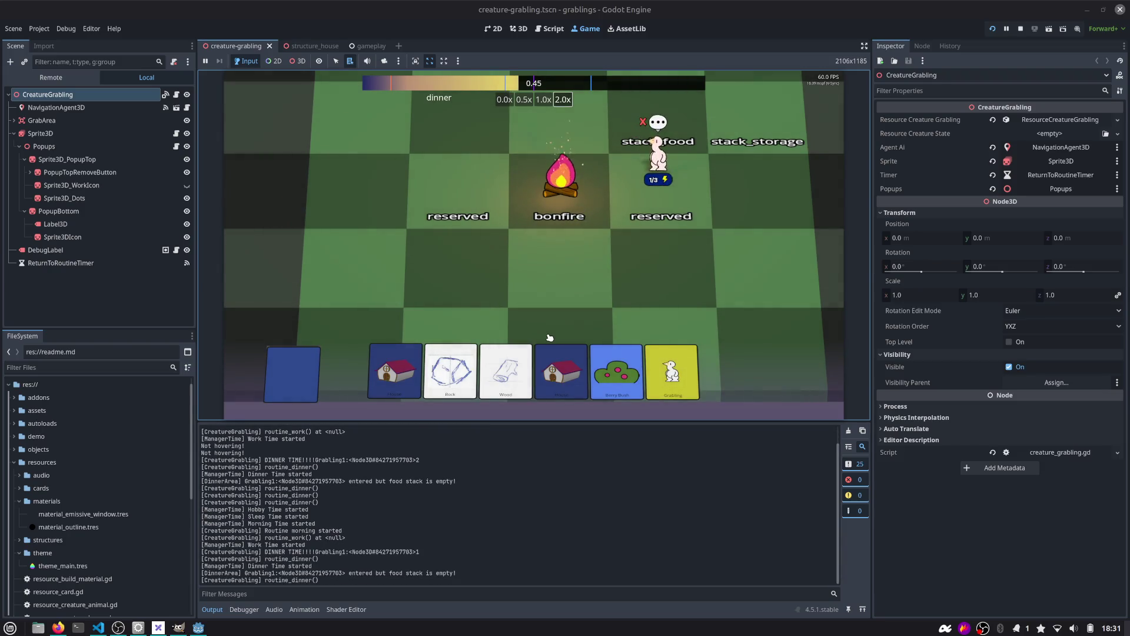
pyautogui.click(1020, 29)
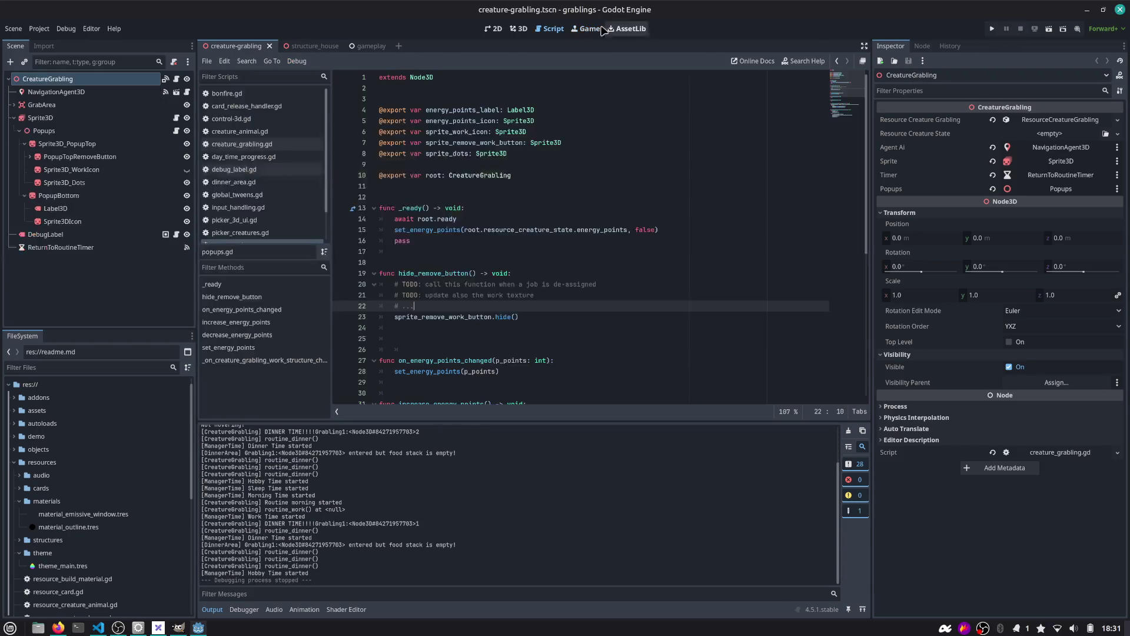
# Step: Check popups.gd's exported variables at line 5, then return to VS Code
pyautogui.click(813, 124)
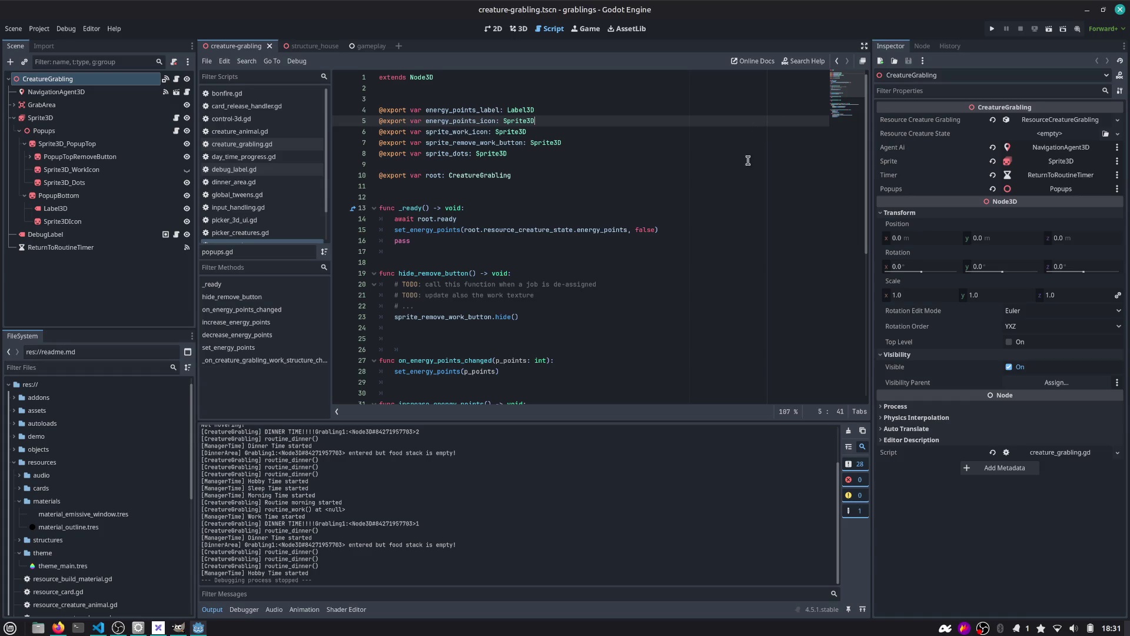
pyautogui.hotkey('alt', 'Tab')
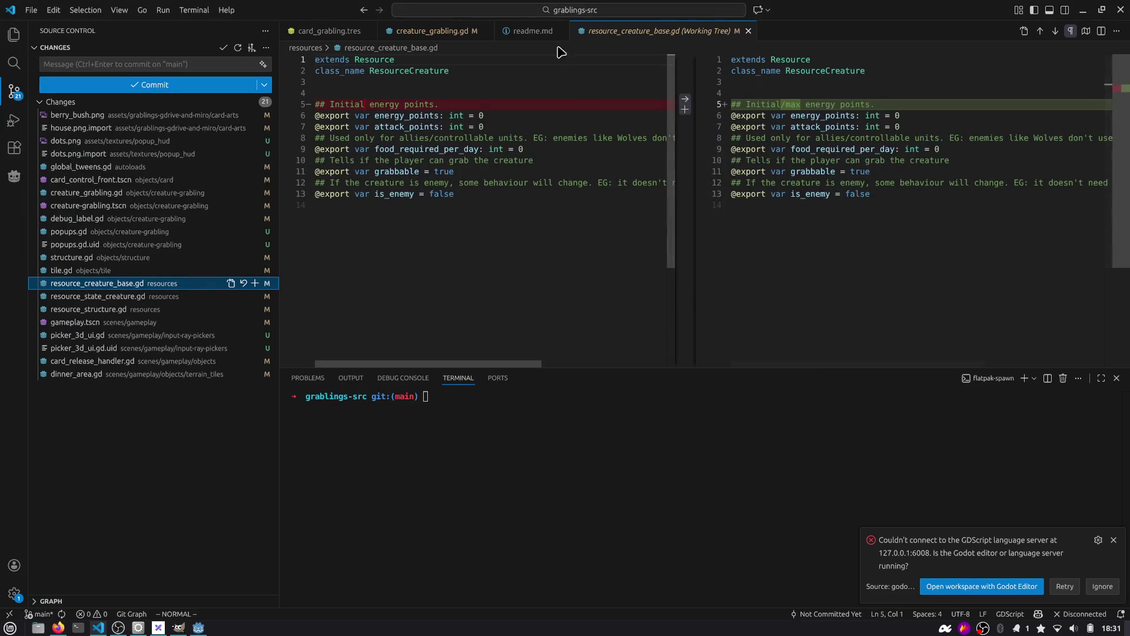
# Step: Open creature_grabling.gd and browse its export lines with Vim motions
pyautogui.click(414, 32)
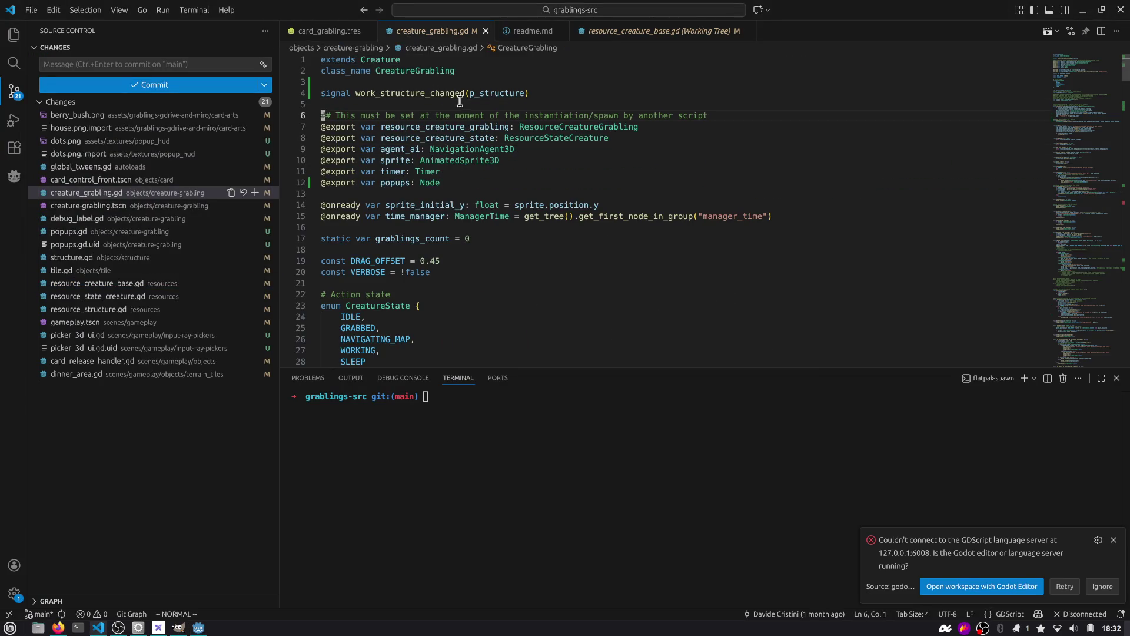
pyautogui.write('i#')
pyautogui.press('Escape')
pyautogui.press('j')
pyautogui.press('v')
pyautogui.press('j')
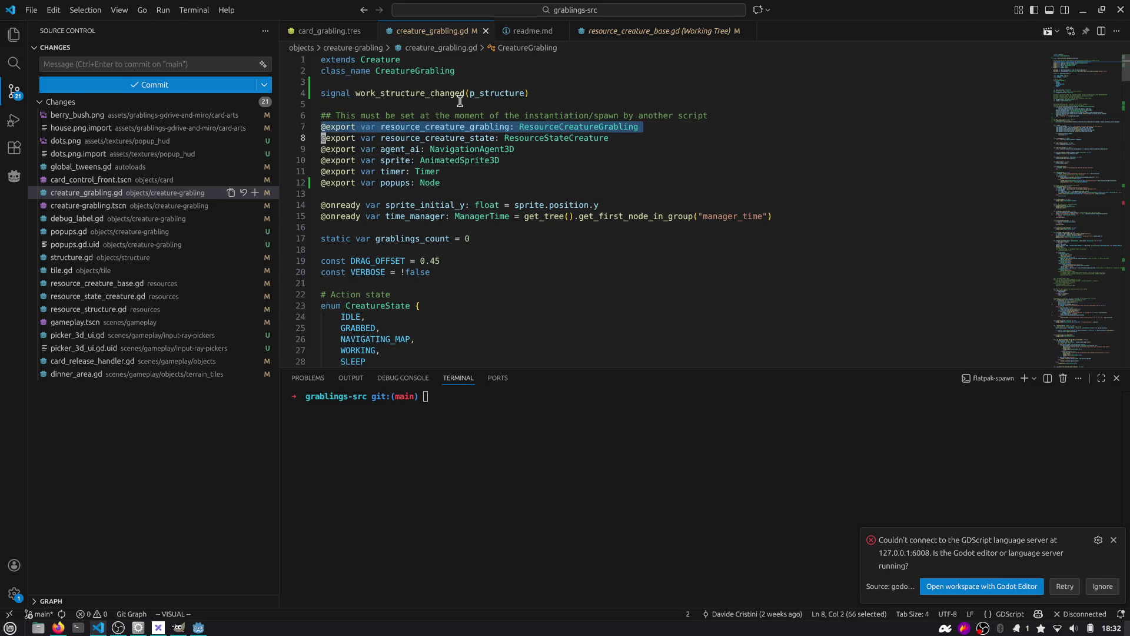
pyautogui.press('}')
pyautogui.press('}')
pyautogui.press('}')
pyautogui.press('Escape')
pyautogui.press('4')
pyautogui.press('G')
# Step: Search for DRAG_OFFSET, look over the VERBOSE constant, then return to the Godot editor
pyautogui.press('/')
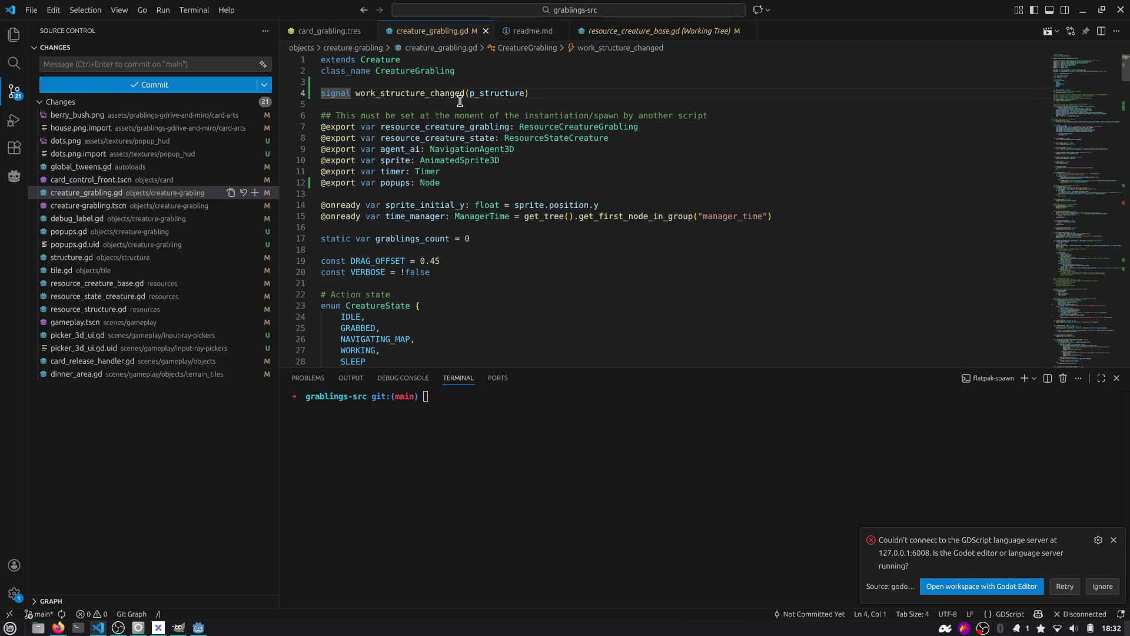
pyautogui.press('Return')
pyautogui.press('j')
pyautogui.press('j')
pyautogui.press('j')
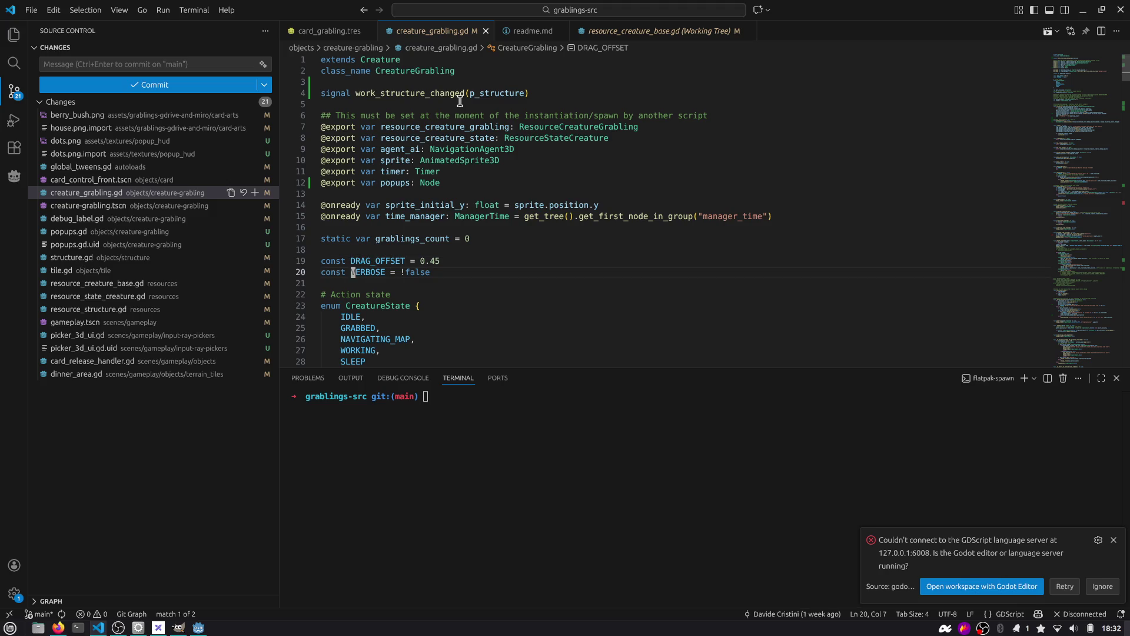
pyautogui.press('k')
pyautogui.press('k')
pyautogui.press('k')
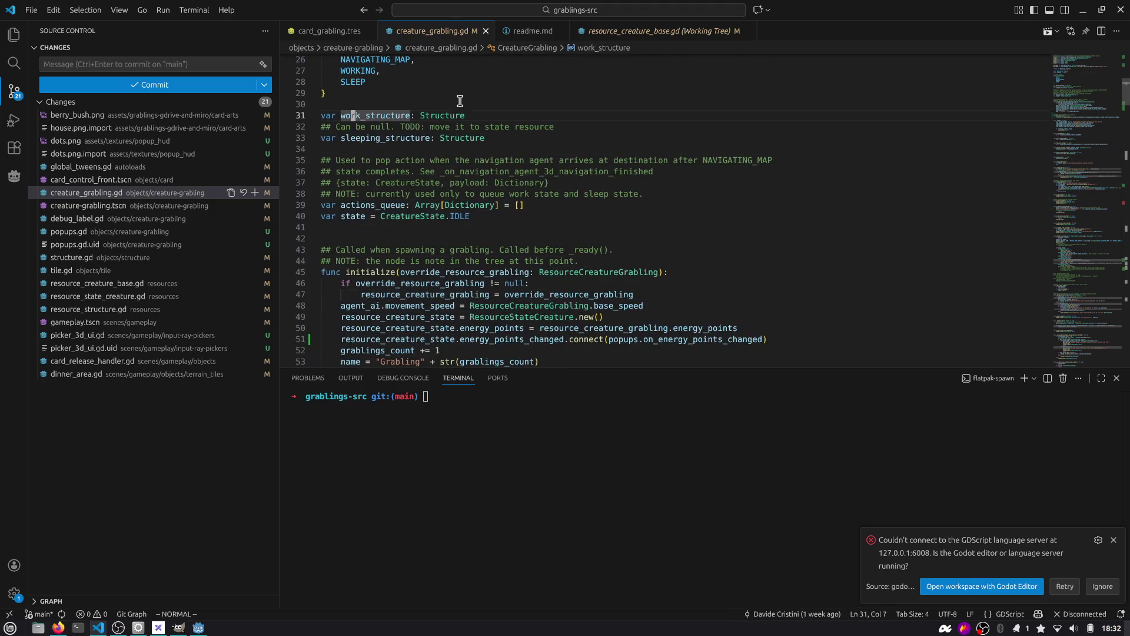
pyautogui.press('j')
pyautogui.press('j')
pyautogui.press('j')
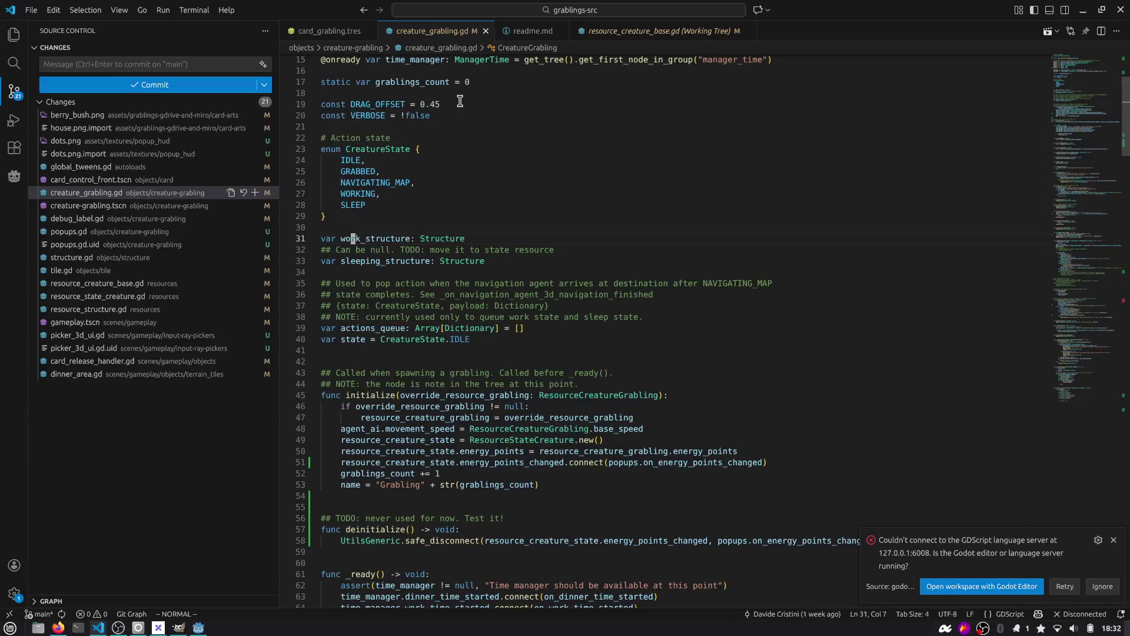
pyautogui.hotkey('alt', 'Tab')
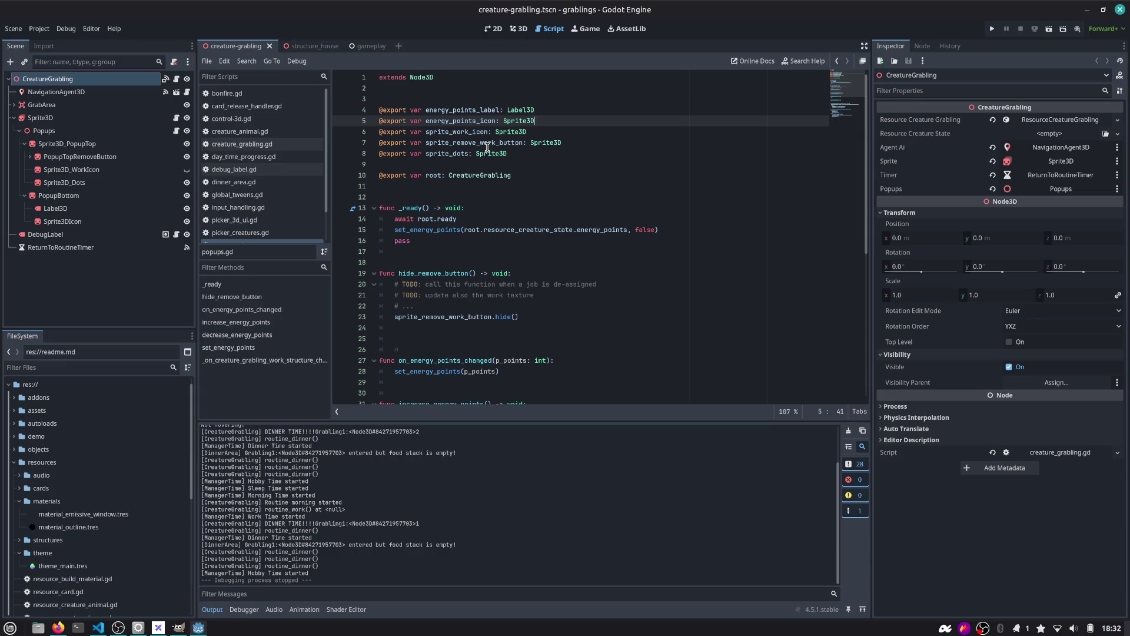
pyautogui.moveTo(509, 154); pyautogui.dragTo(441, 153)
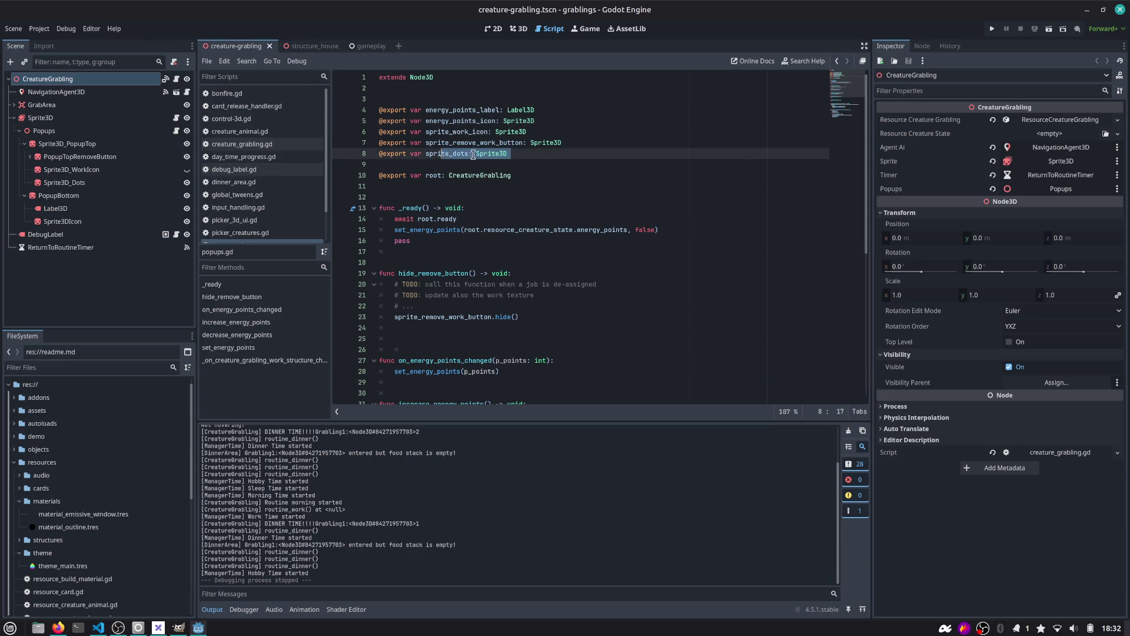
pyautogui.doubleClick(441, 144)
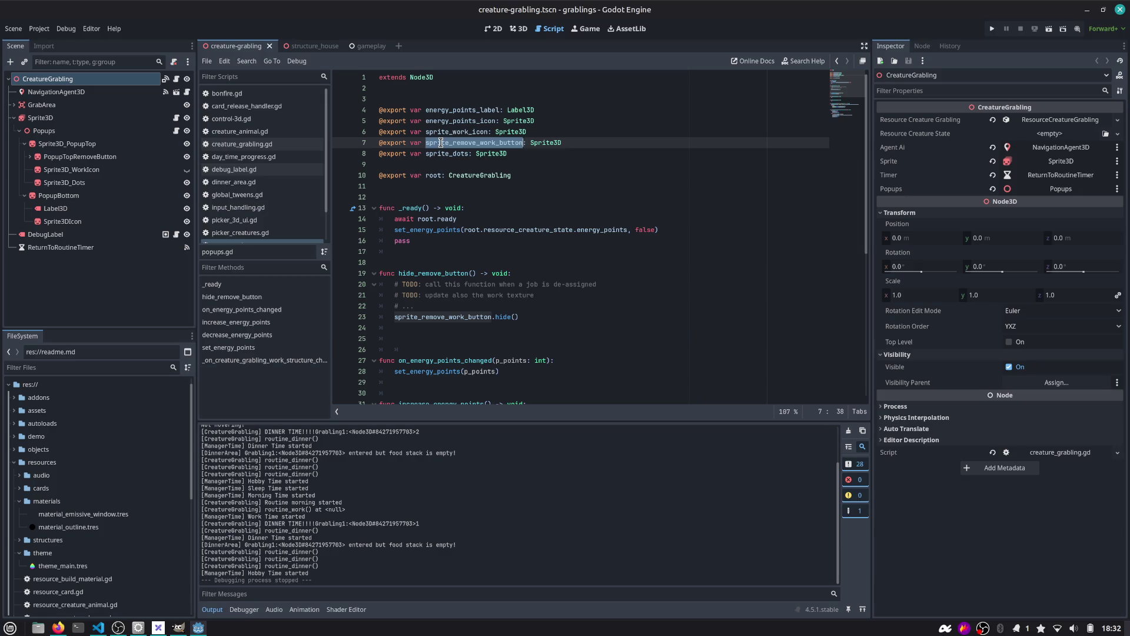
pyautogui.press('Left')
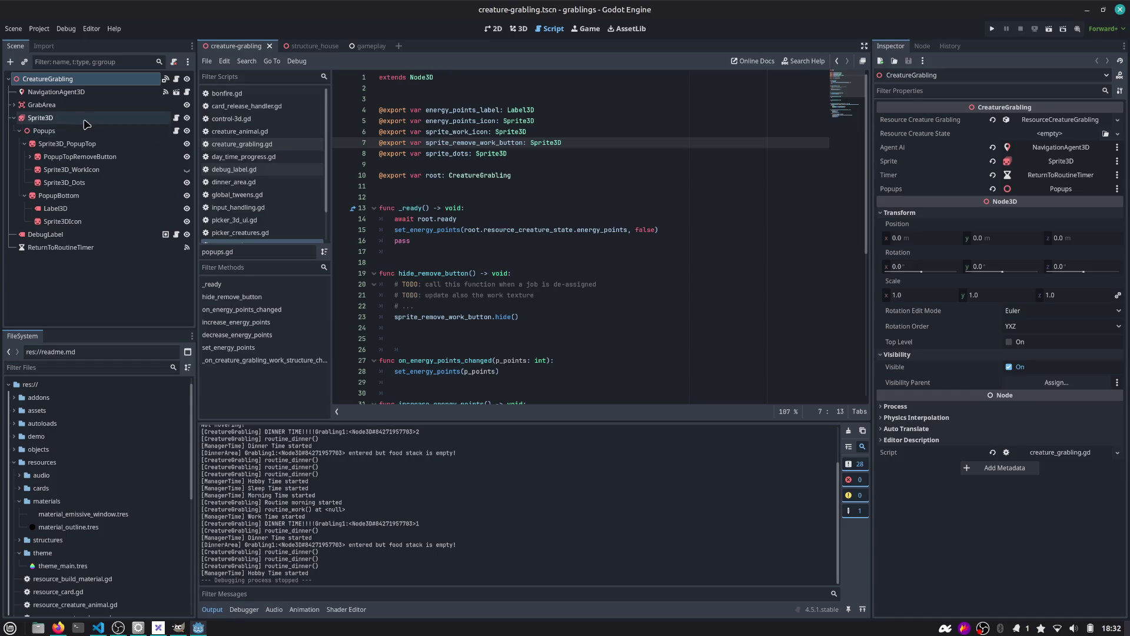
pyautogui.click(57, 119)
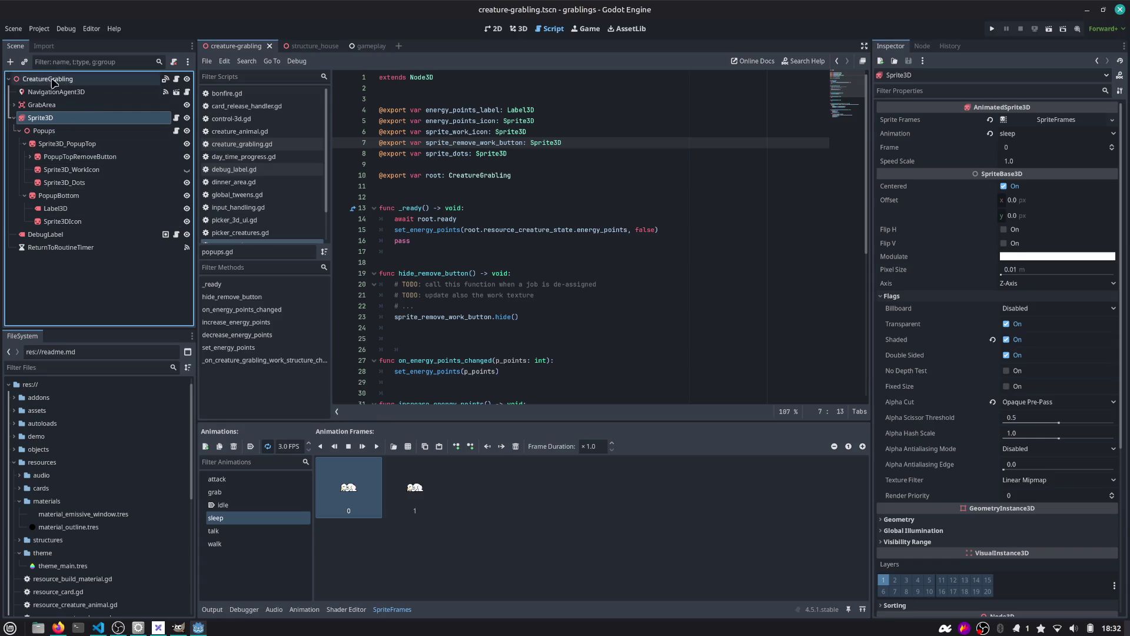
pyautogui.click(519, 29)
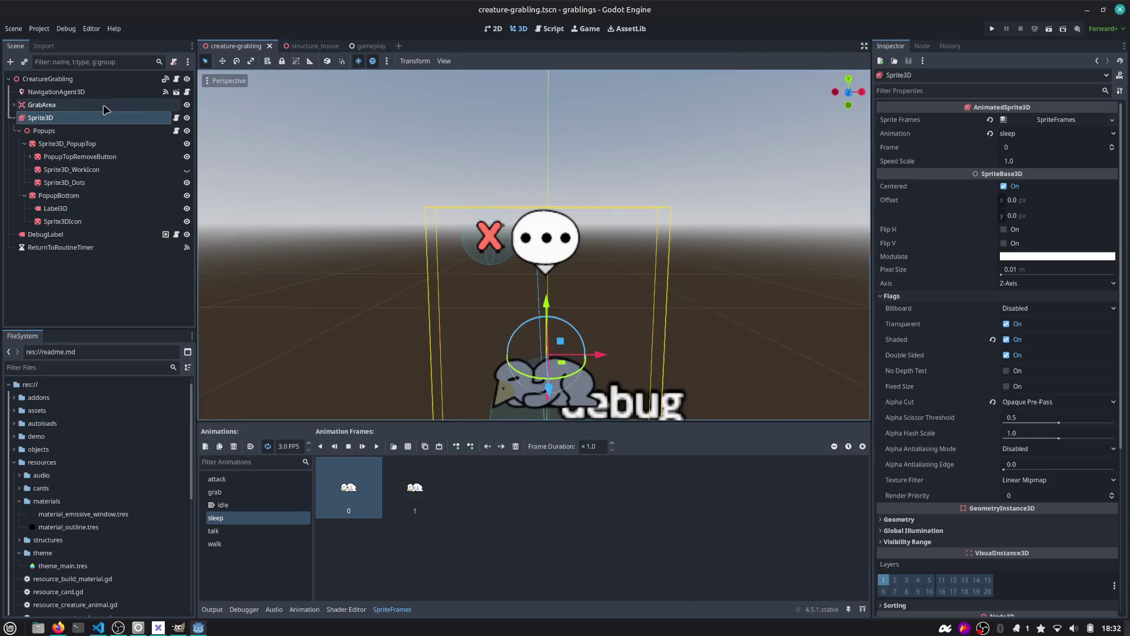
pyautogui.click(93, 92)
pyautogui.click(93, 78)
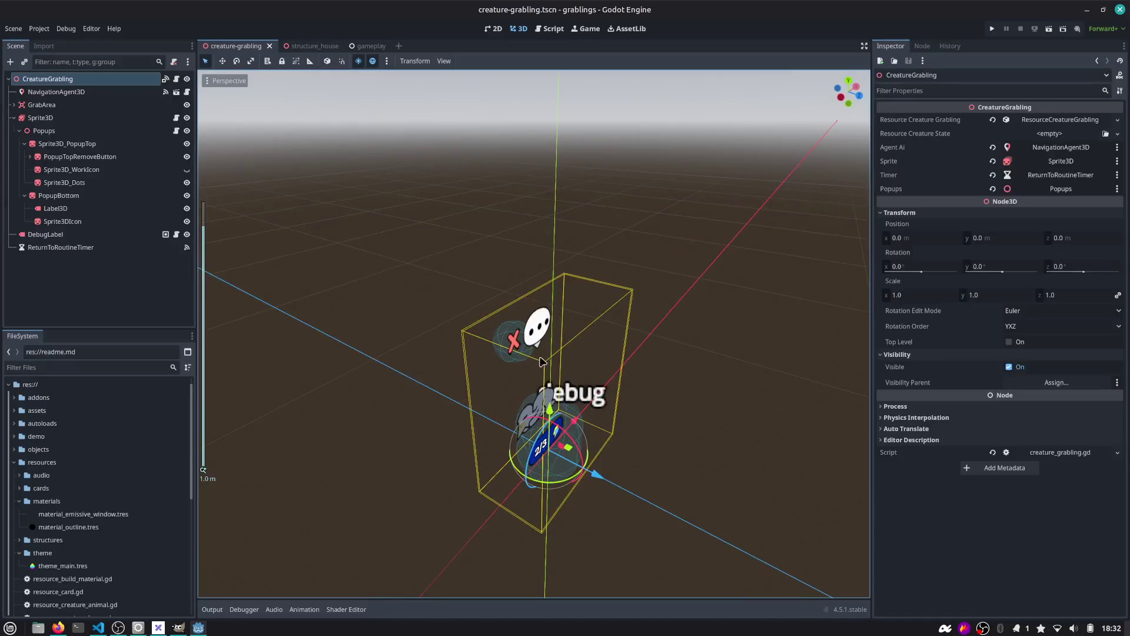
pyautogui.moveTo(545, 377); pyautogui.dragTo(653, 313)
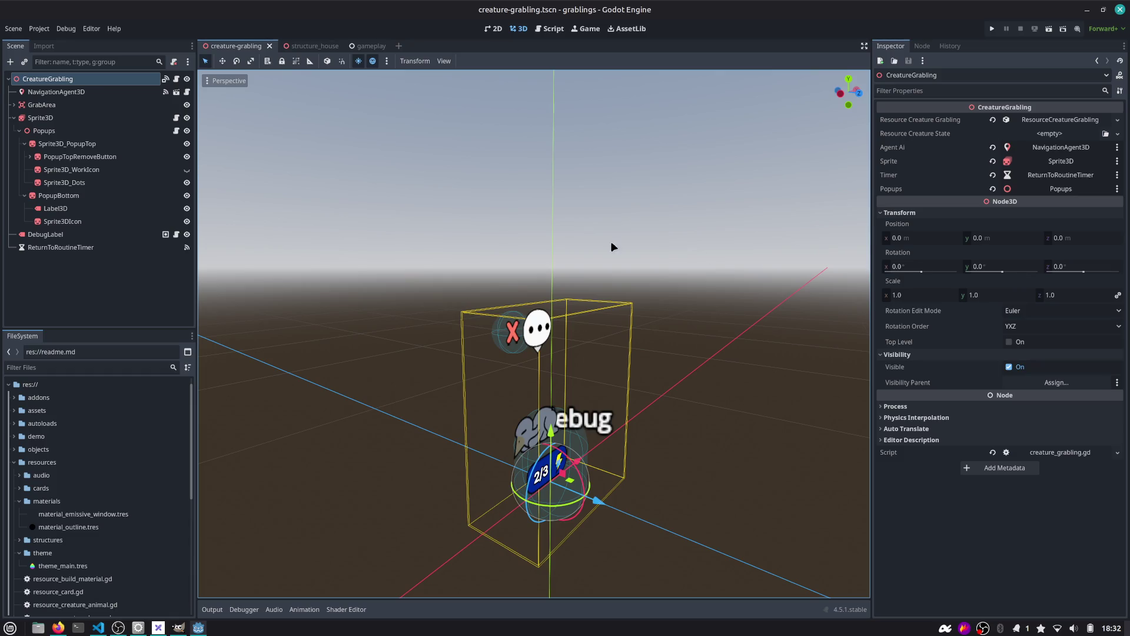
pyautogui.click(37, 146)
pyautogui.click(549, 28)
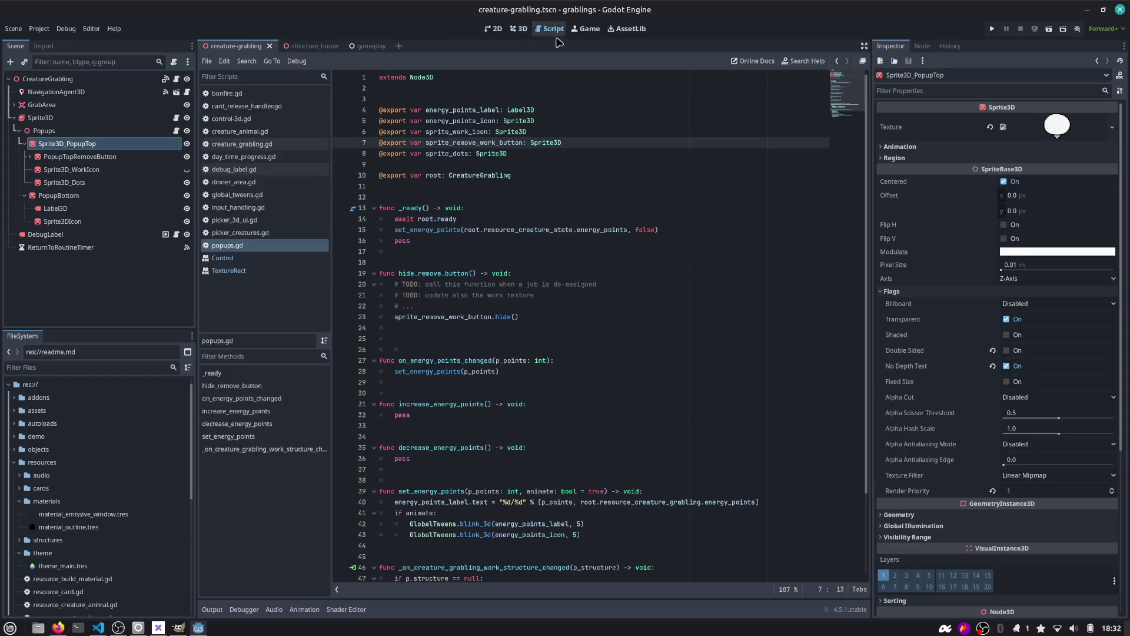
pyautogui.hotkey('alt', 'Tab')
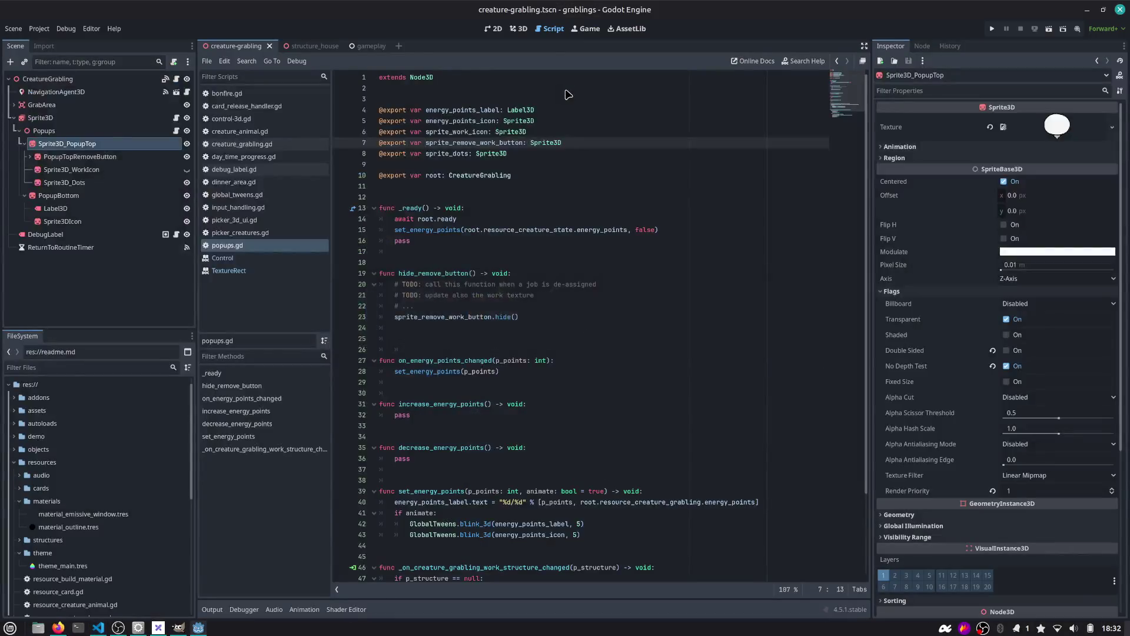
pyautogui.hotkey('alt', 'Tab')
pyautogui.hotkey('alt', 'Tab')
# Step: Open and close an empty Firefox tab, then minimise Firefox to reveal popups.gd
pyautogui.click(58, 628)
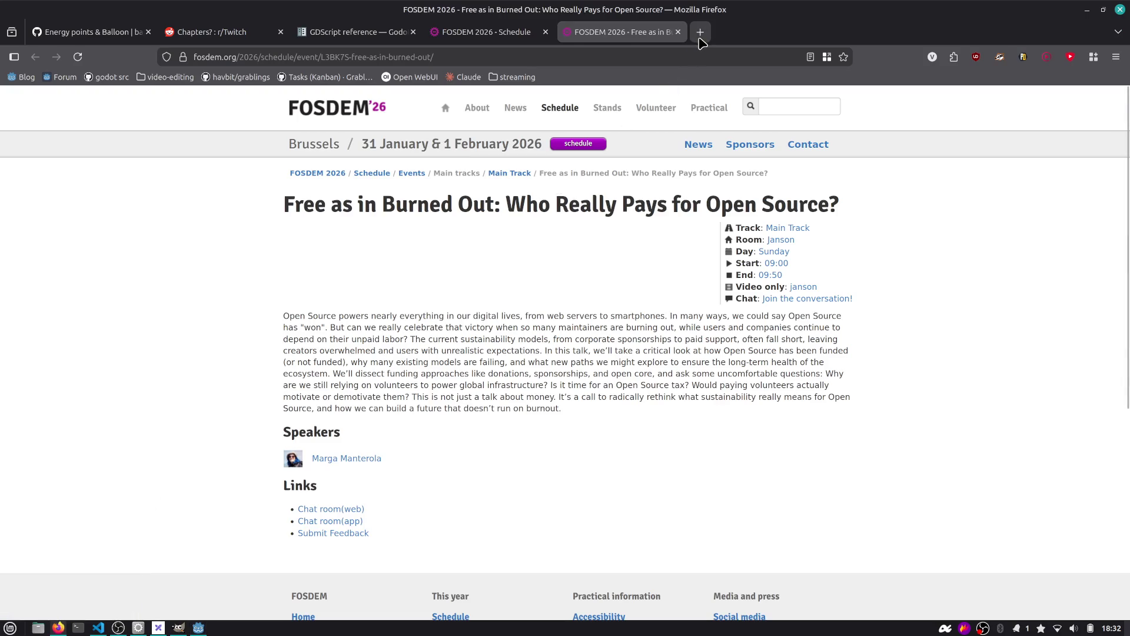
pyautogui.click(699, 34)
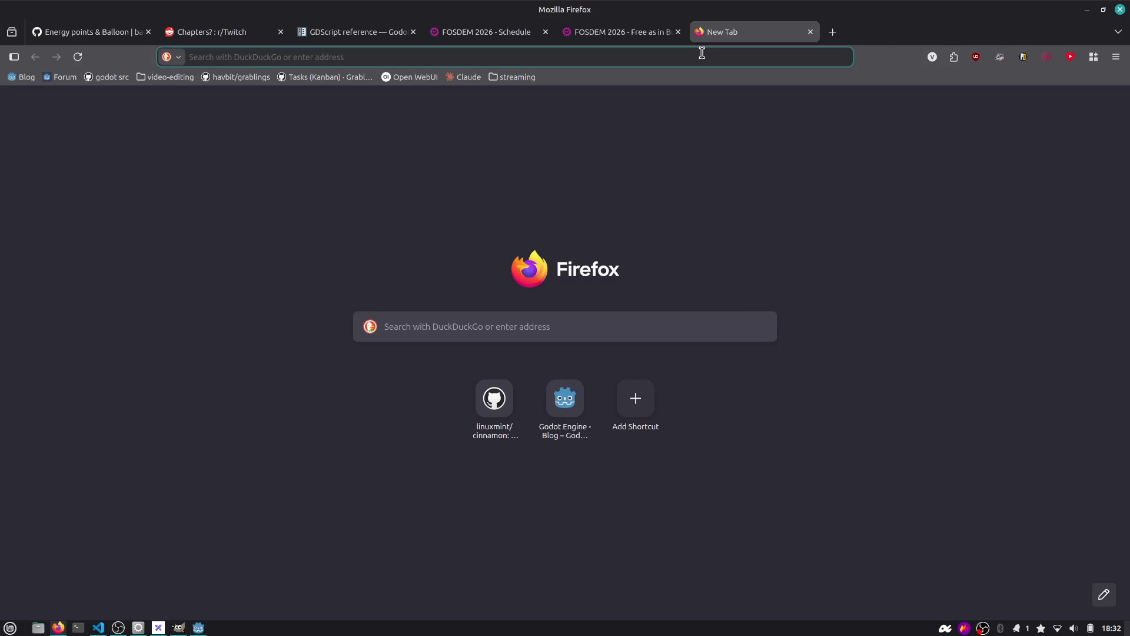
pyautogui.middleClick(721, 36)
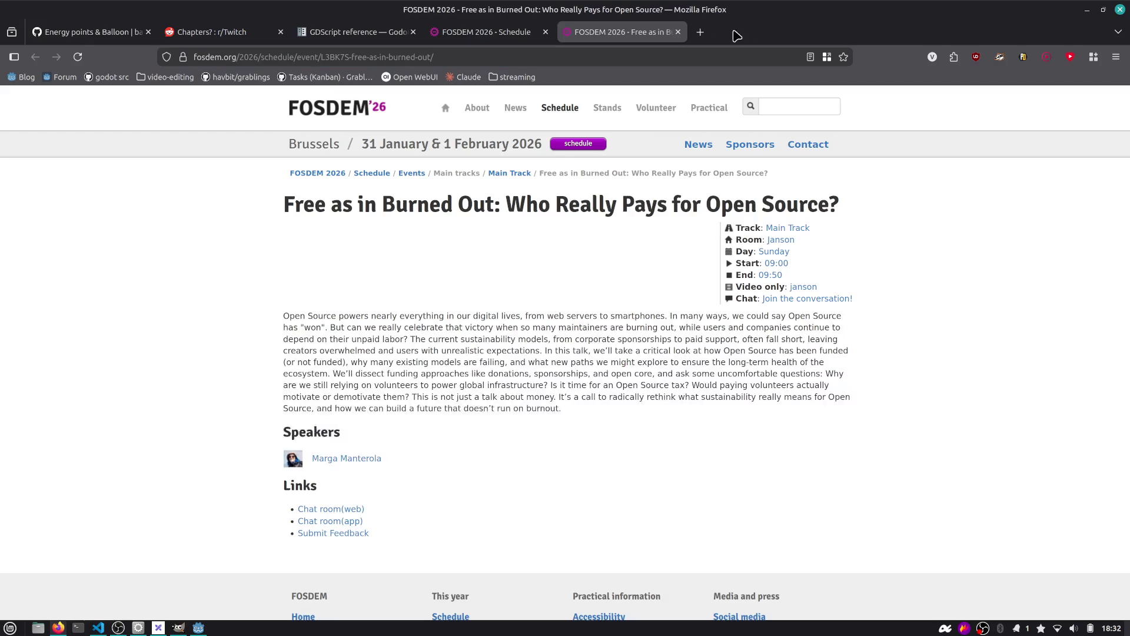
pyautogui.click(1086, 11)
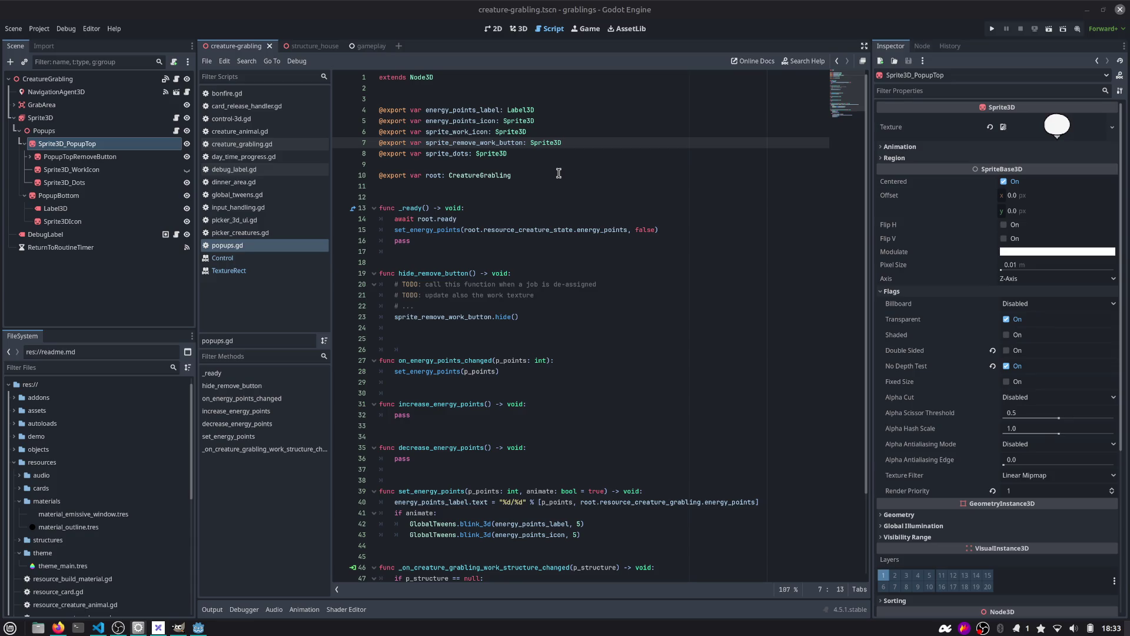
# Step: Review the tile.gd, resource_structure.gd and dinner_area.gd diffs, then close the diff tab
pyautogui.scroll(-1, 559, 173)
pyautogui.hotkey('alt', 'Tab')
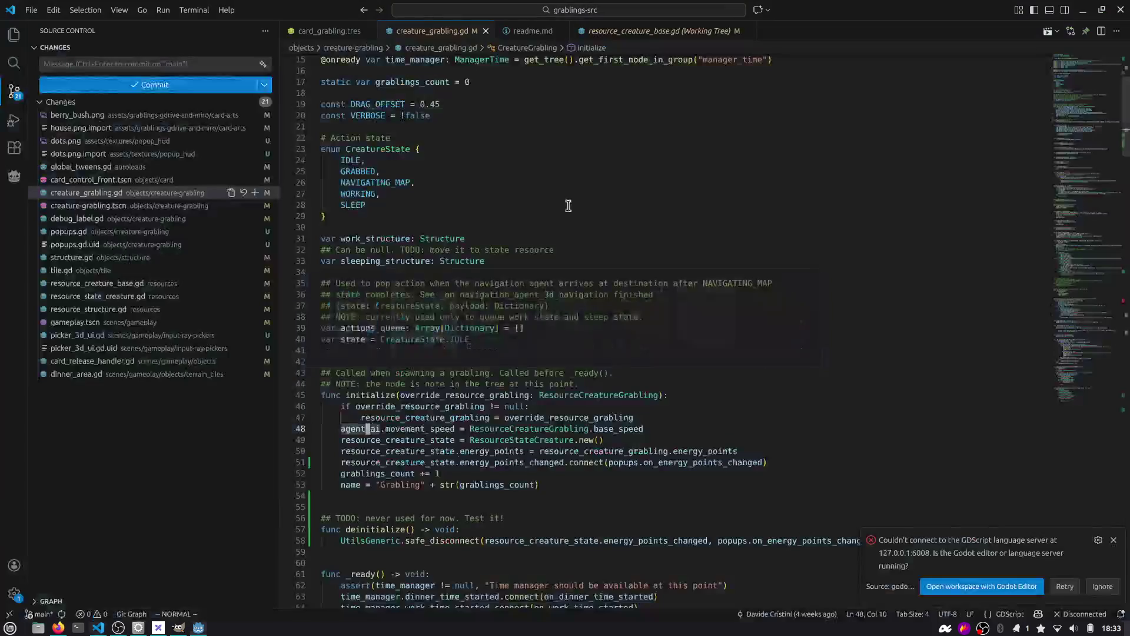
pyautogui.click(158, 270)
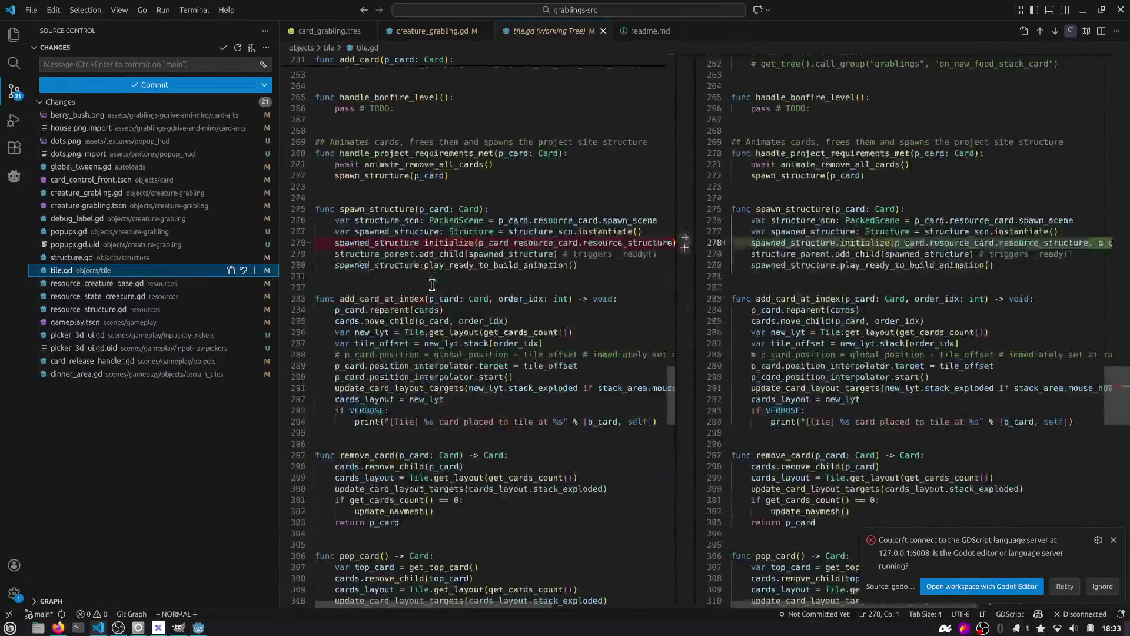
pyautogui.click(140, 311)
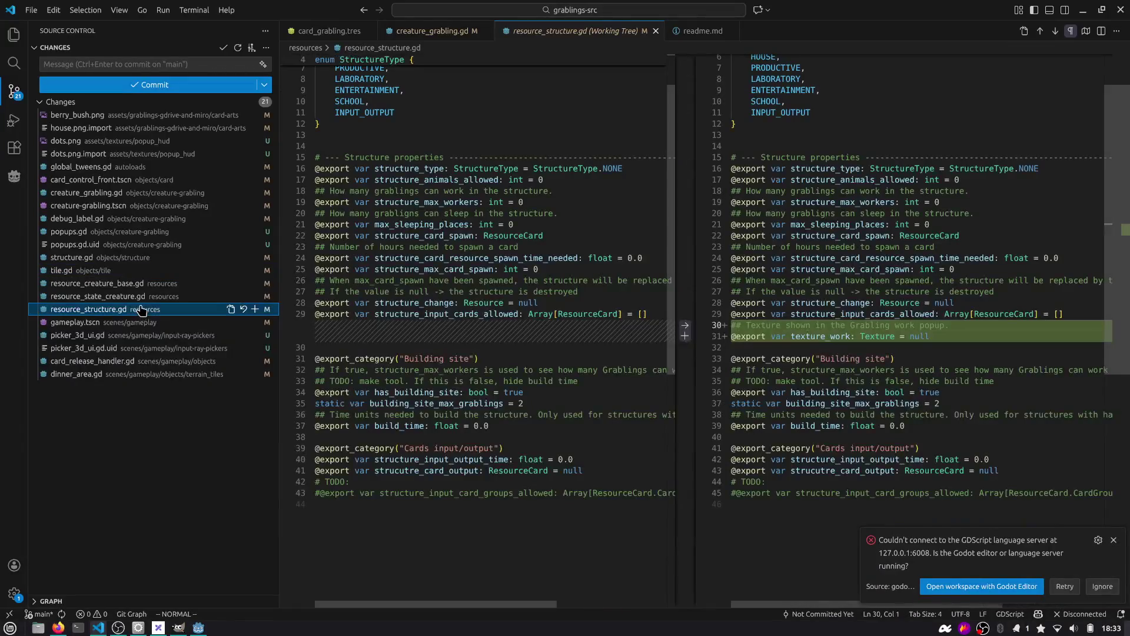
pyautogui.click(147, 377)
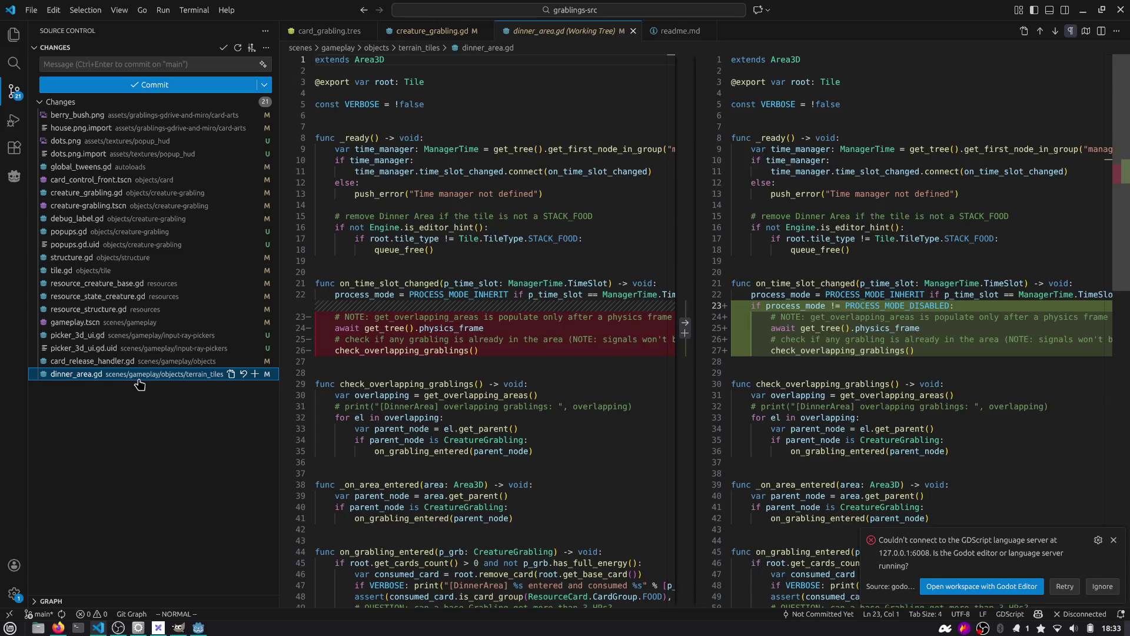
pyautogui.middleClick(570, 41)
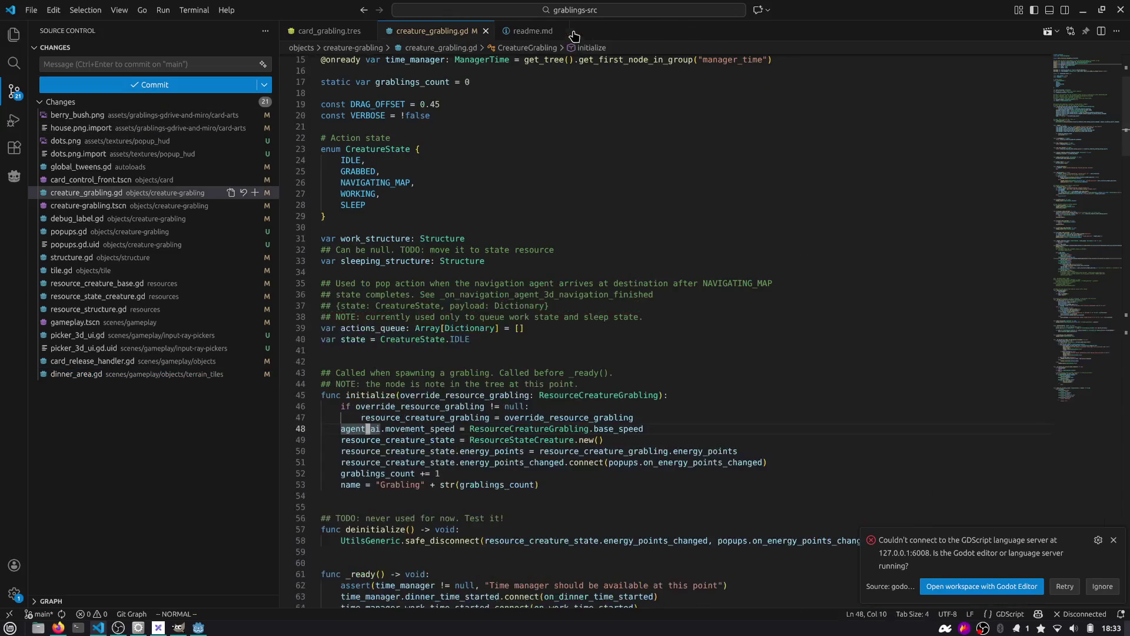
# Step: Close the Godot editor and minimise VS Code
pyautogui.hotkey('alt', 'Tab')
pyautogui.hotkey('alt', 'Tab')
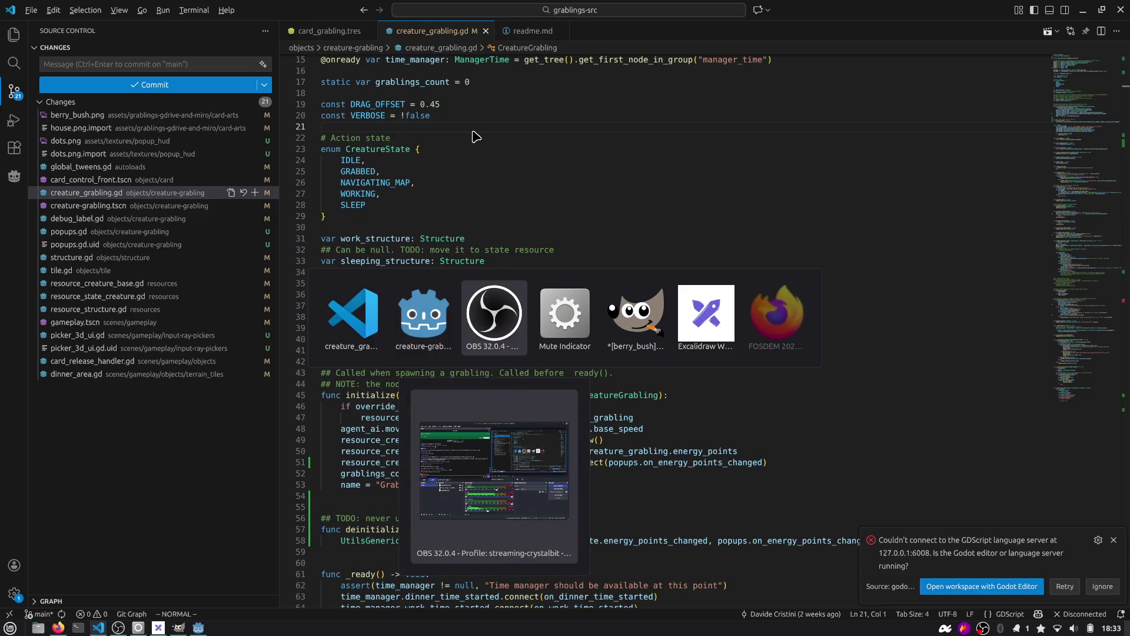
pyautogui.hotkey('alt', 'Tab')
pyautogui.hotkey('alt', 'Tab')
pyautogui.hotkey('alt', 'Tab')
pyautogui.hotkey('alt', 'Tab')
pyautogui.hotkey('alt', 'Tab')
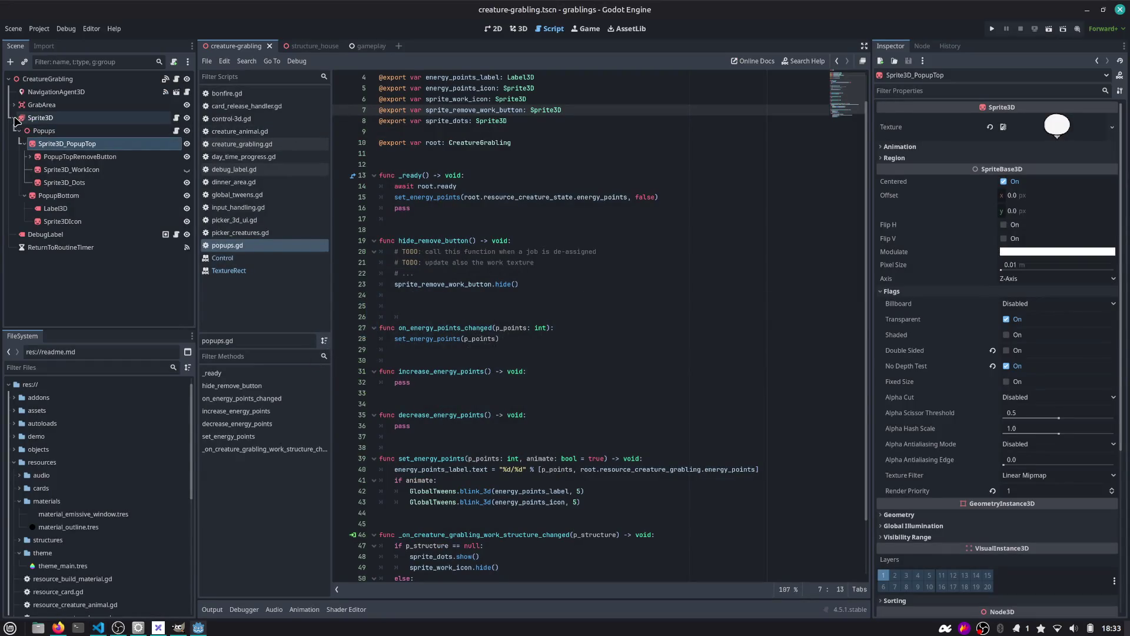
pyautogui.moveTo(1056, 9); pyautogui.dragTo(974, 53)
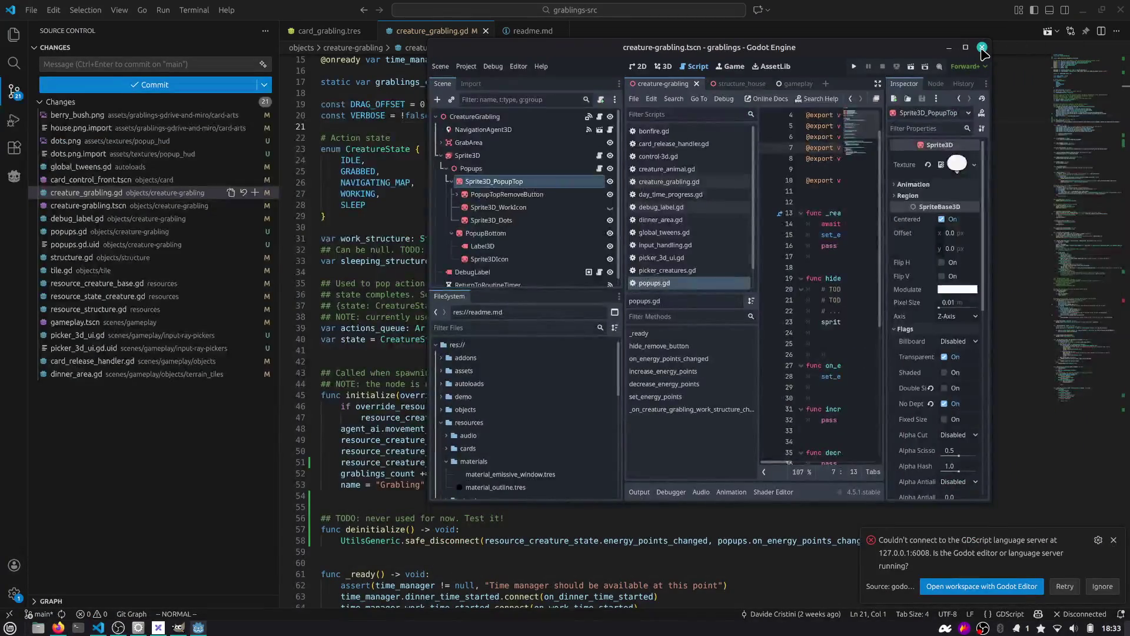
pyautogui.click(982, 47)
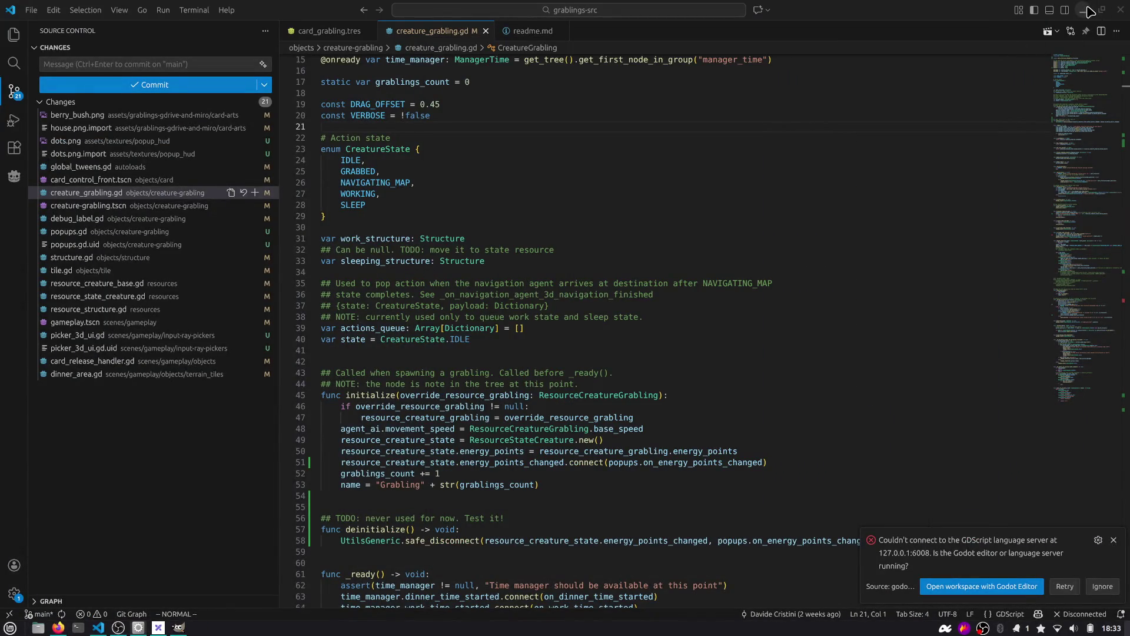
pyautogui.click(1087, 12)
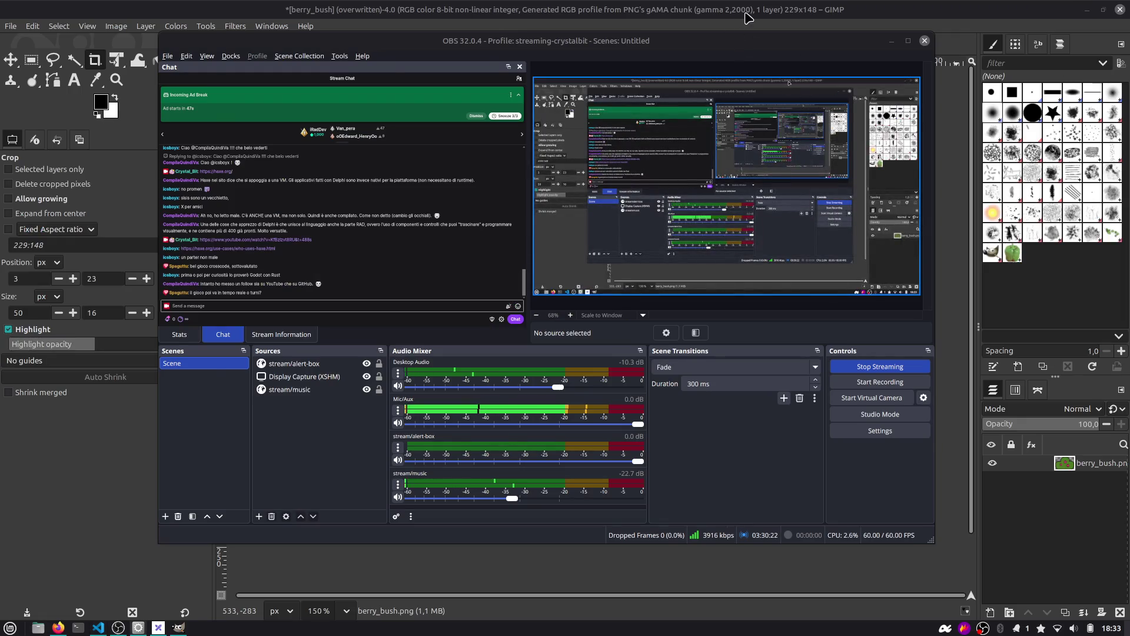
# Step: Check today's date in the taskbar calendar
pyautogui.hotkey('alt', 'Tab')
pyautogui.hotkey('alt', 'Tab')
pyautogui.hotkey('alt', 'Tab')
pyautogui.hotkey('alt', 'Tab')
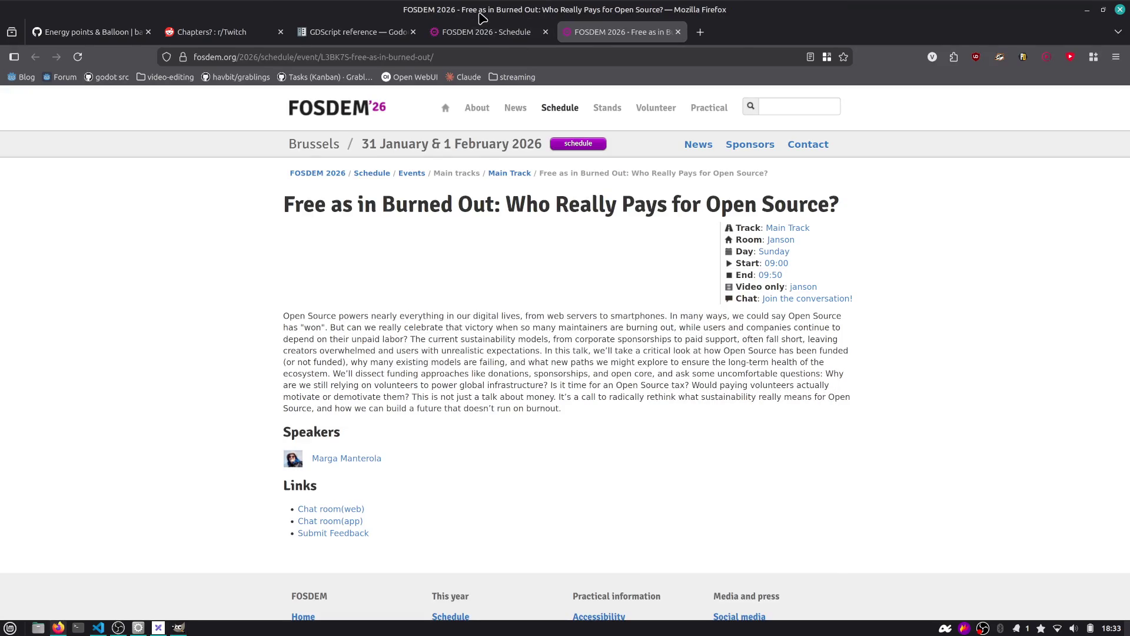
pyautogui.click(1110, 629)
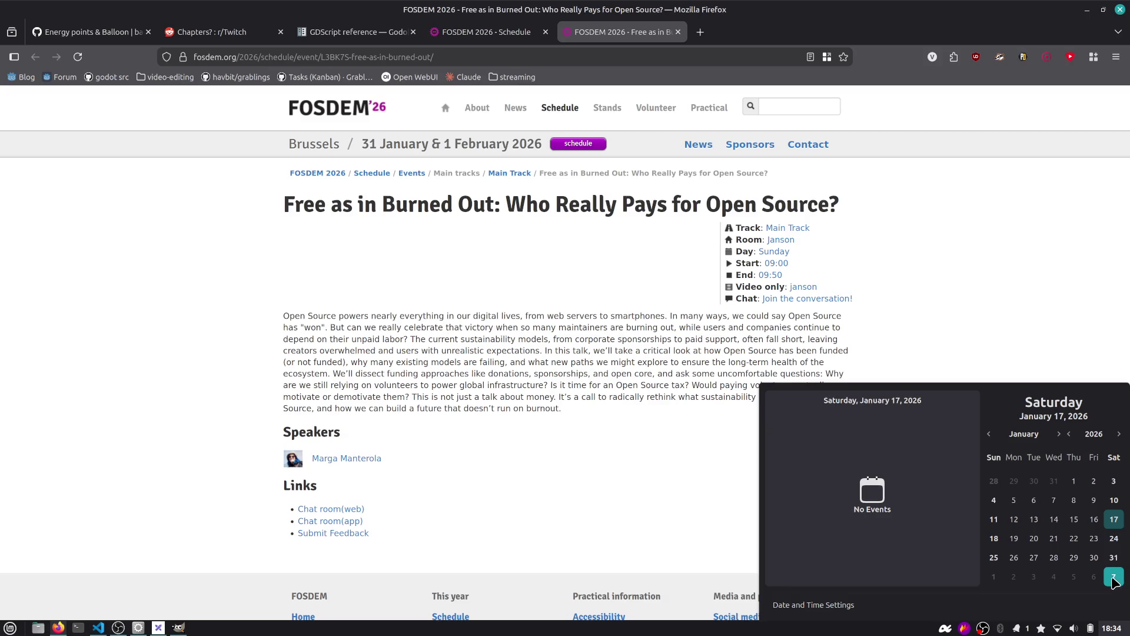
pyautogui.click(996, 258)
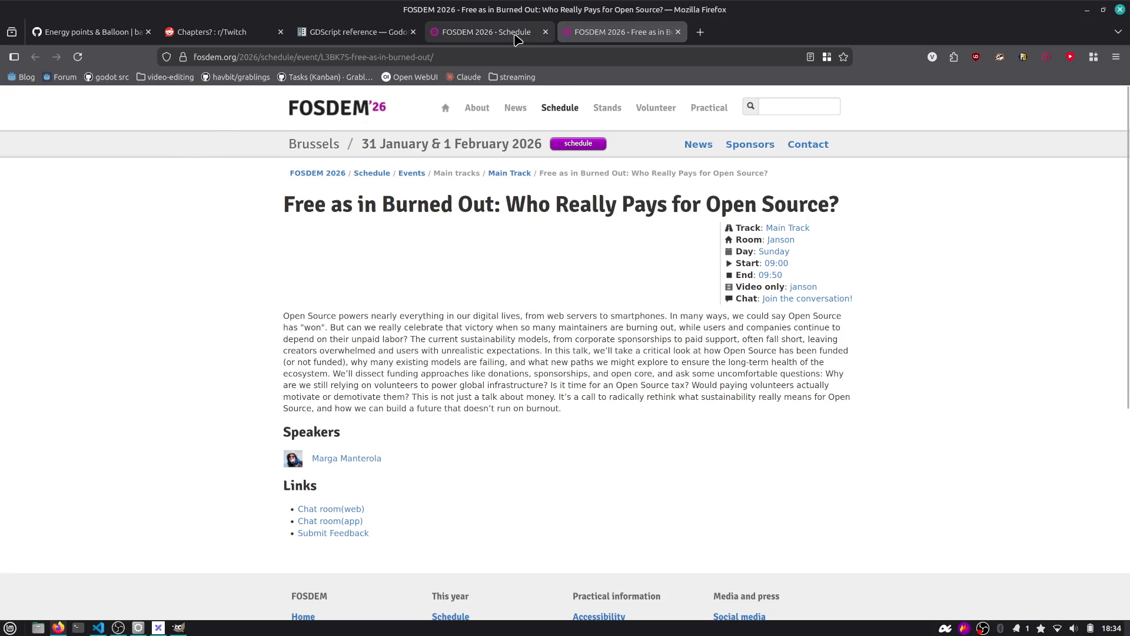
# Step: Compare the FOSDEM 2026 schedule and GDScript reference tabs, scroll to Keynotes, then jump to the Kanban tab
pyautogui.moveTo(516, 38)
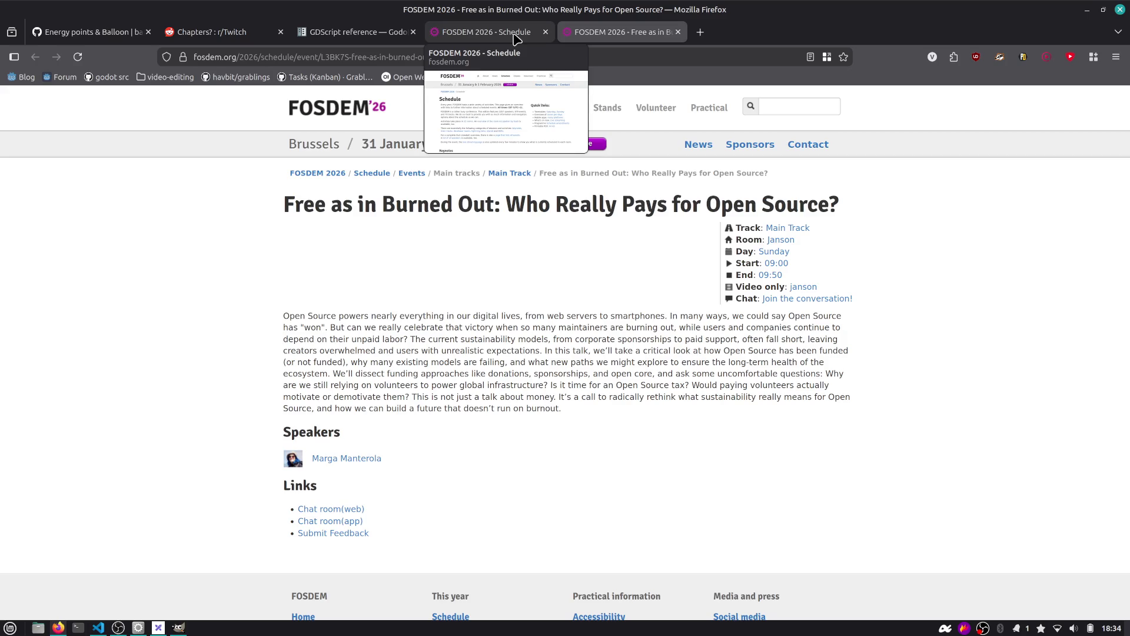
pyautogui.click(516, 37)
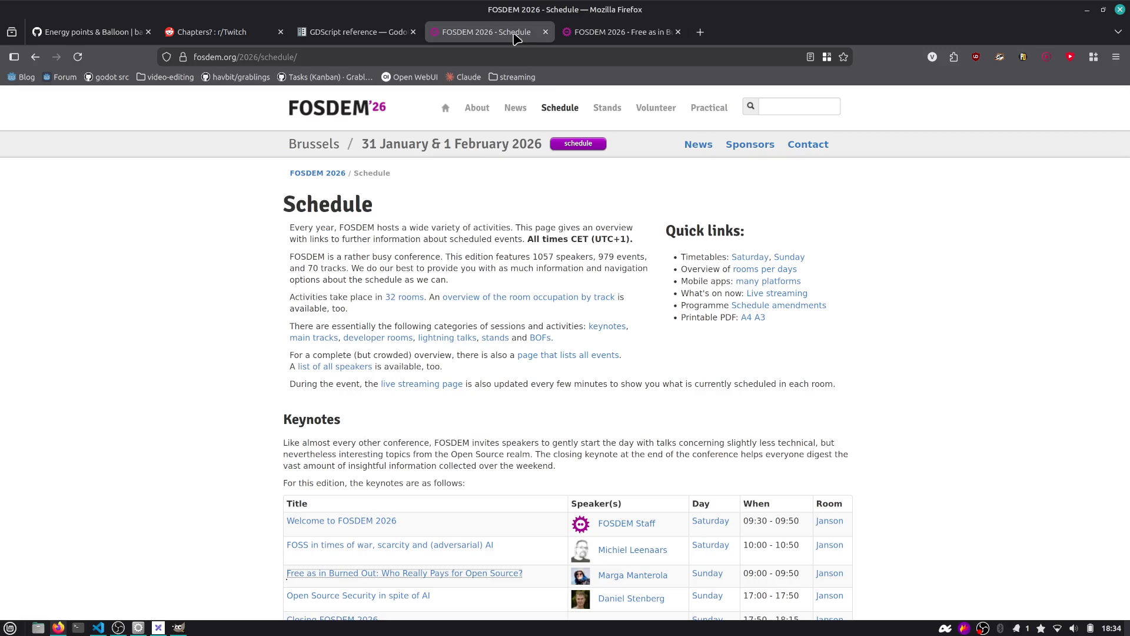
pyautogui.click(357, 34)
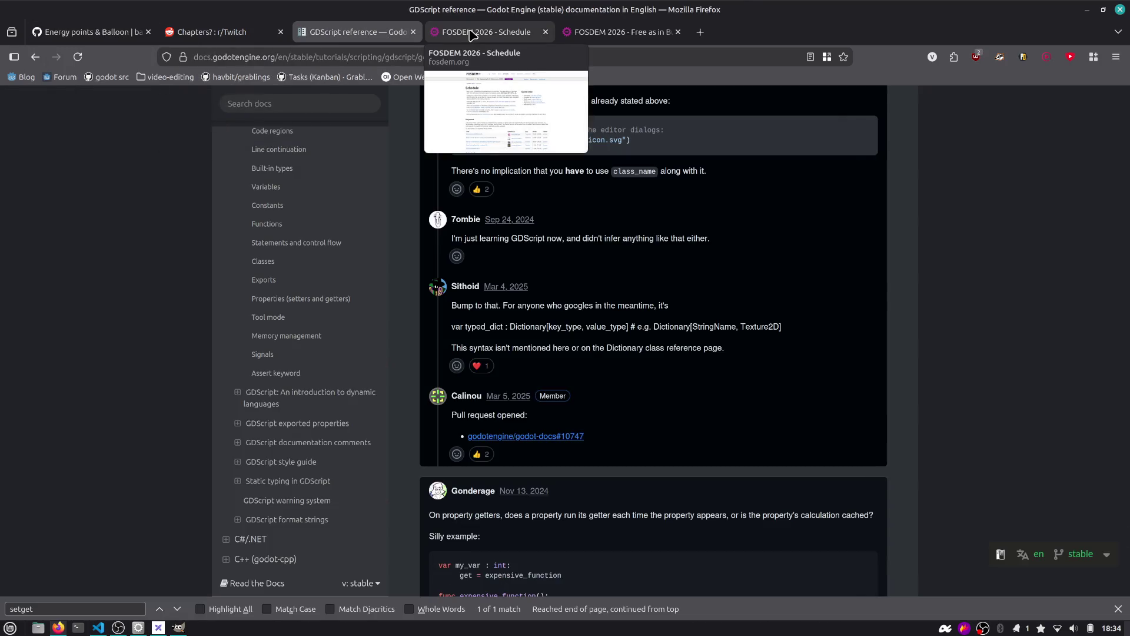
pyautogui.click(471, 36)
pyautogui.click(354, 32)
pyautogui.click(482, 33)
pyautogui.scroll(-4, 442, 216)
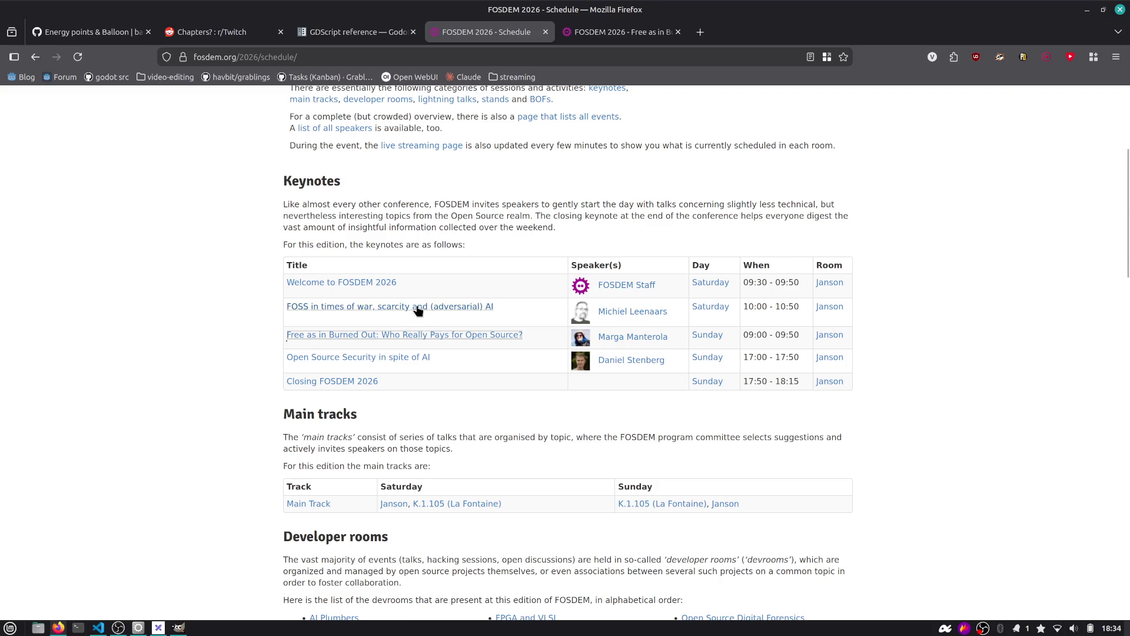
pyautogui.scroll(-2, 336, 394)
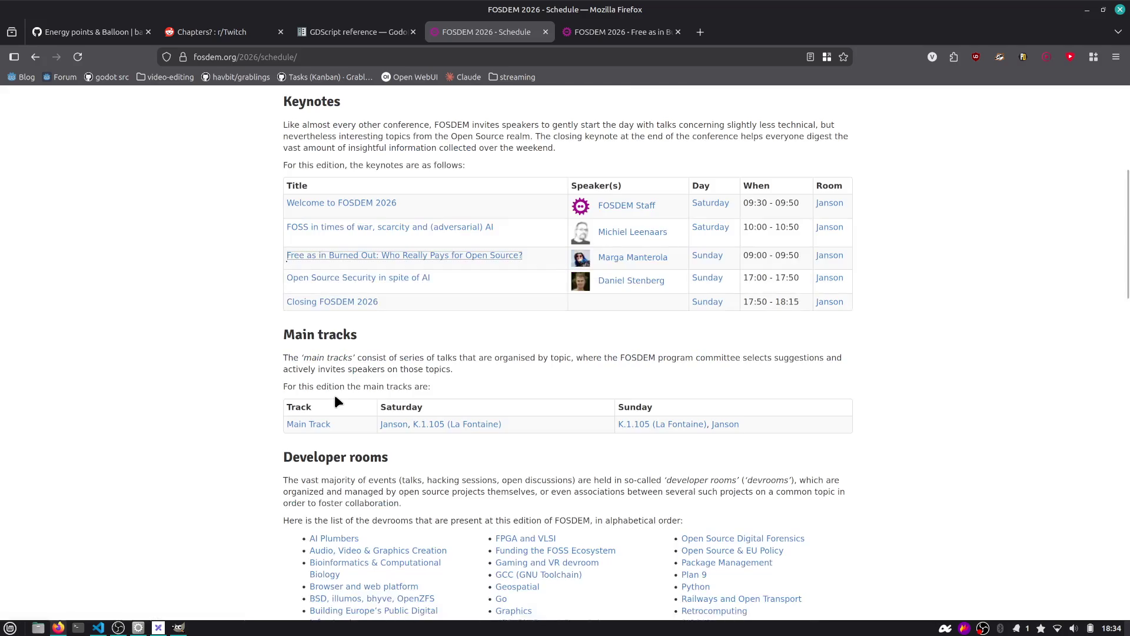
pyautogui.hotkey('alt', '1')
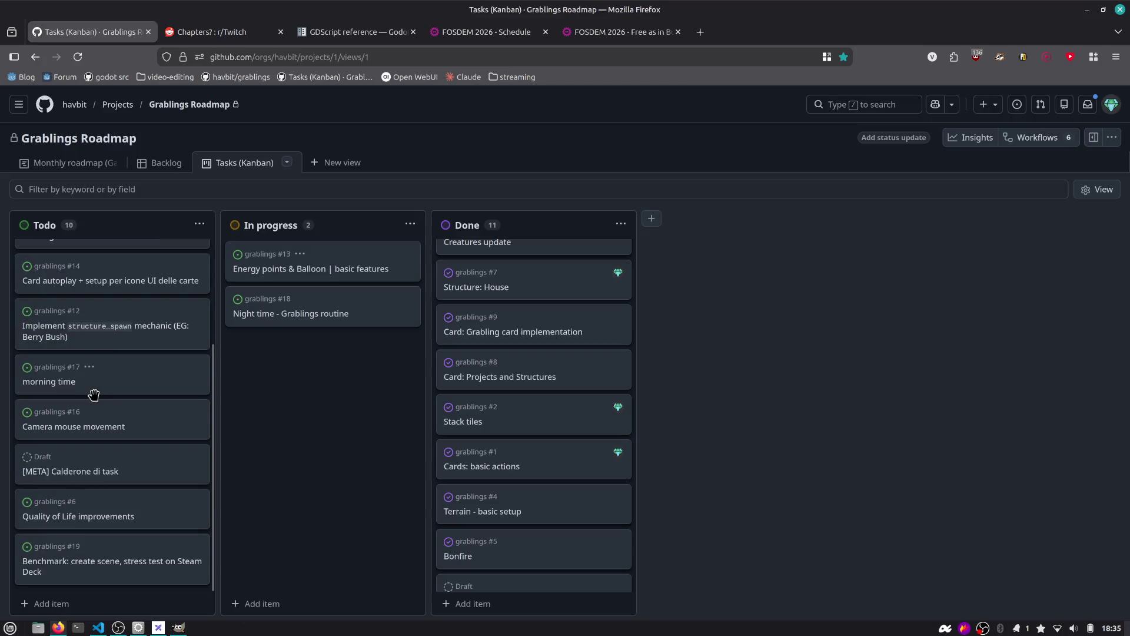
# Step: Skim the [META] Calderone di task draft's features, close it, and open a new tab
pyautogui.click(44, 474)
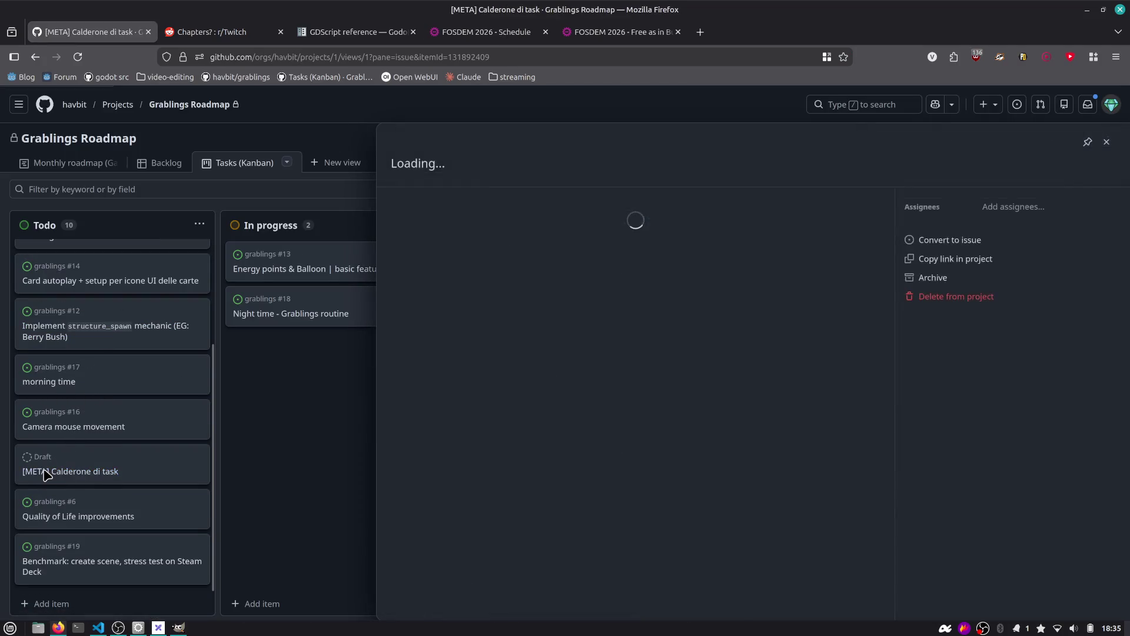
pyautogui.scroll(-5, 543, 296)
pyautogui.scroll(5, 543, 295)
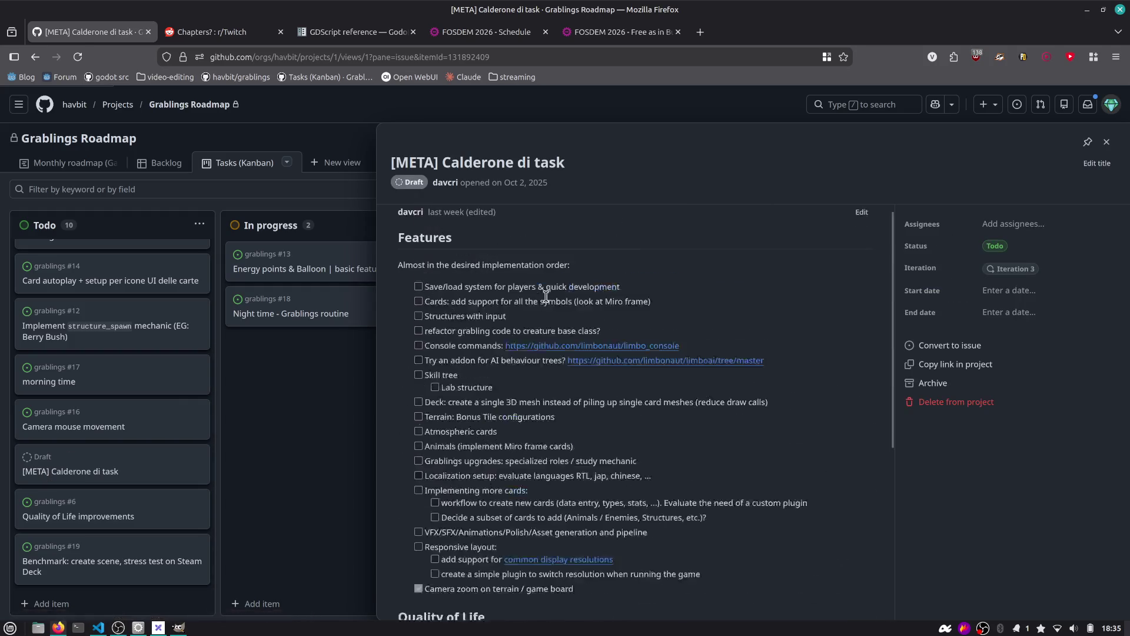
pyautogui.click(330, 368)
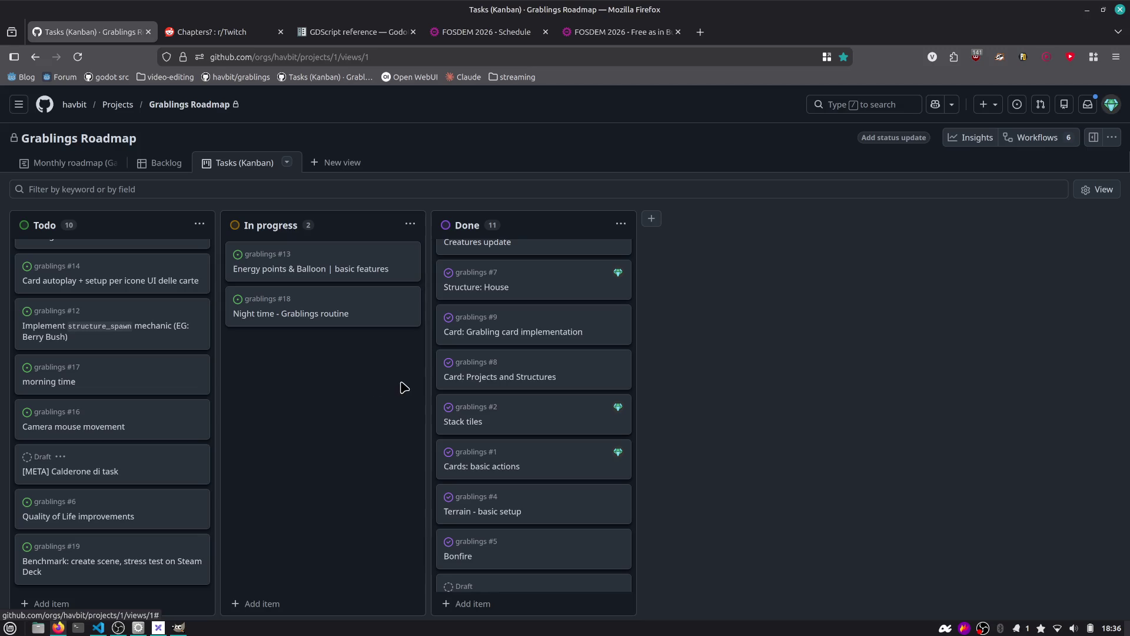
pyautogui.hotkey('ctrl', 't')
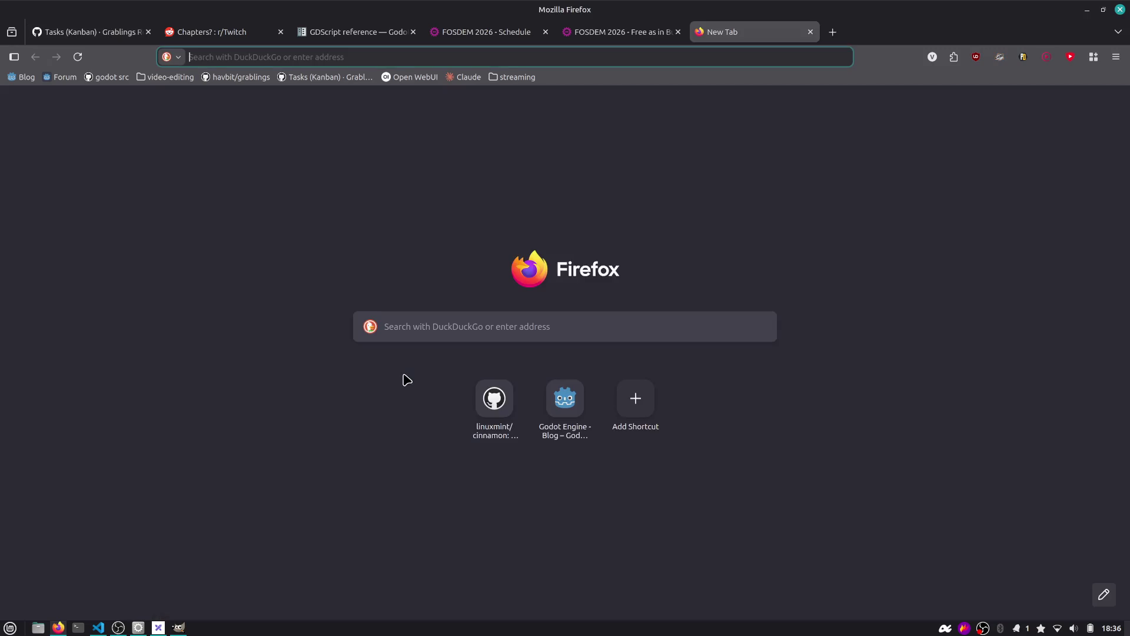
# Step: Search 'rust lang license' and open the rust-lang.org Licenses result
pyautogui.write('rust lang license')
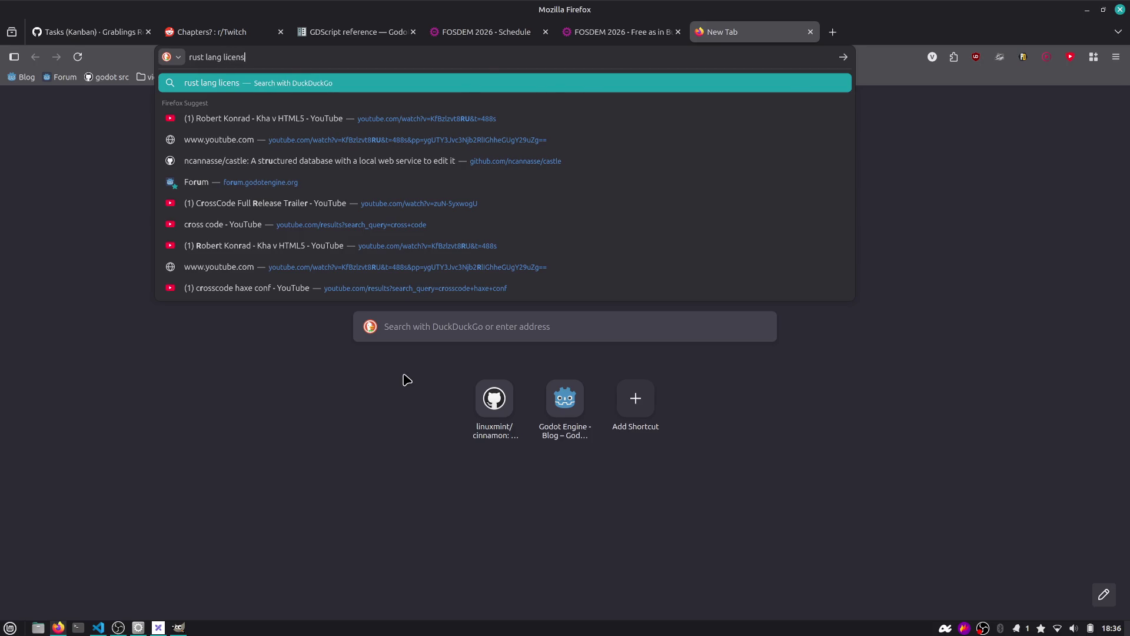
pyautogui.press('Return')
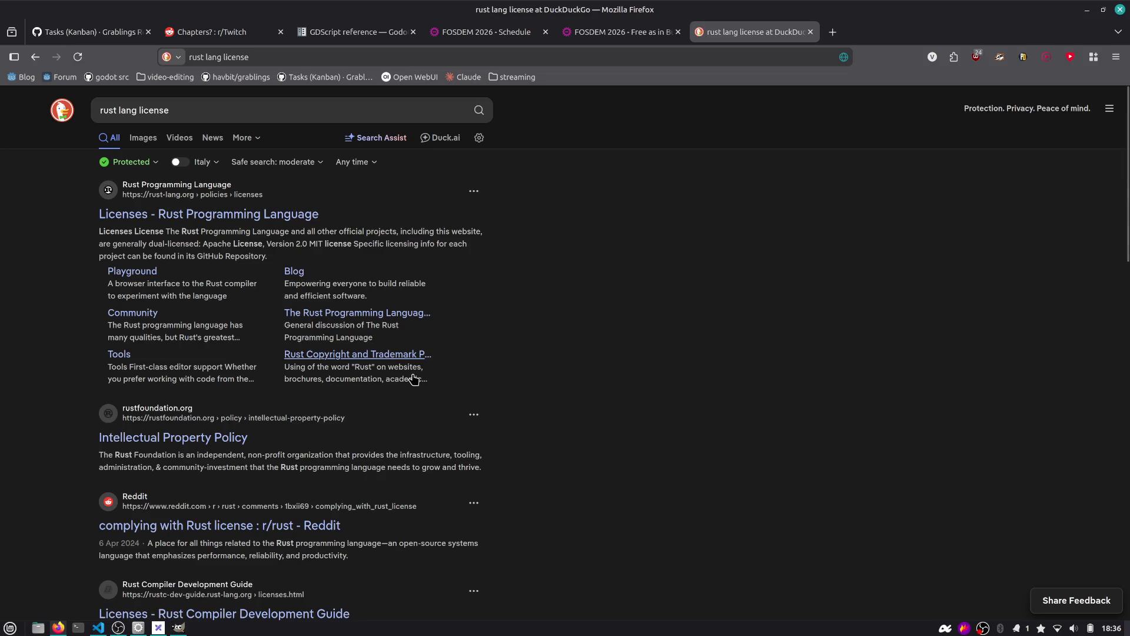
pyautogui.click(211, 222)
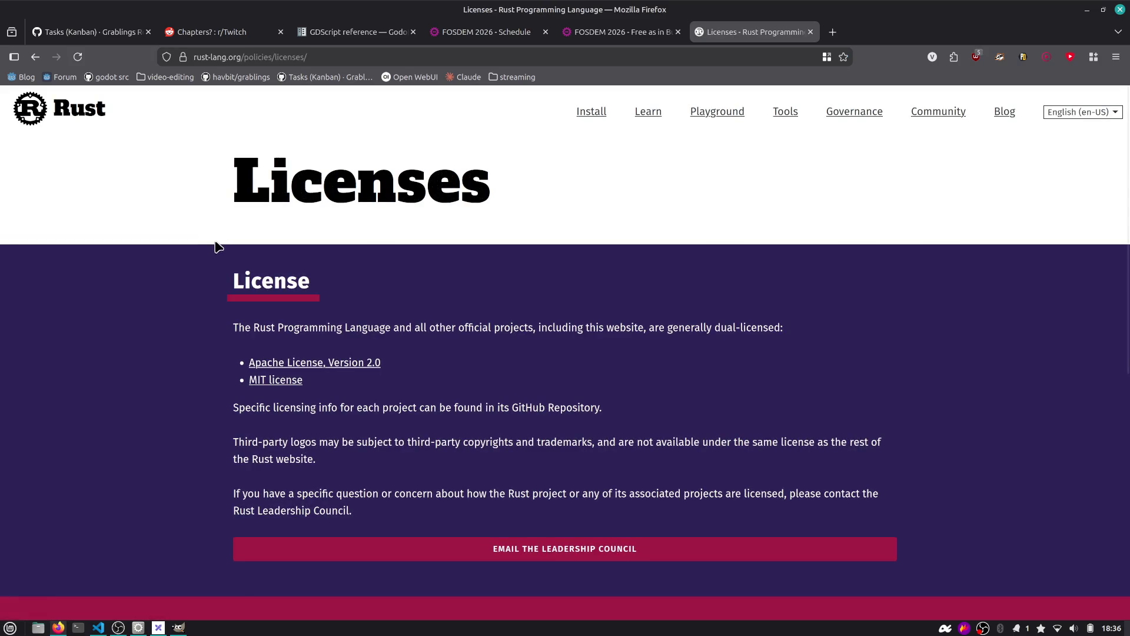
# Step: Read the Apache 2.0/MIT dual-licensing passage, then open another empty tab
pyautogui.moveTo(458, 329); pyautogui.dragTo(796, 335)
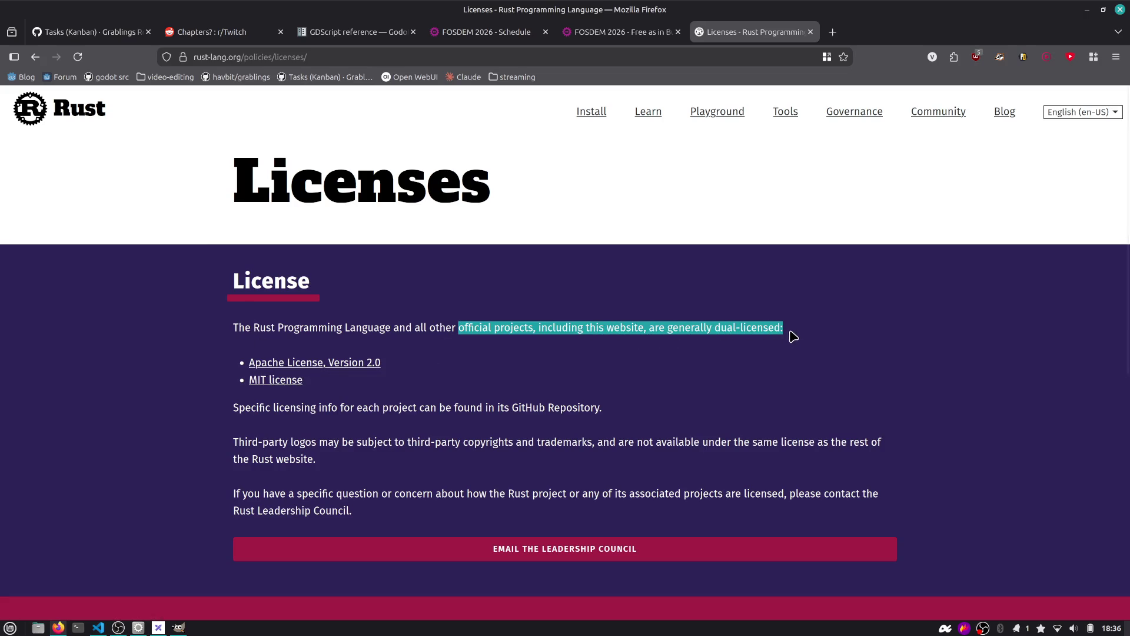
pyautogui.click(441, 361)
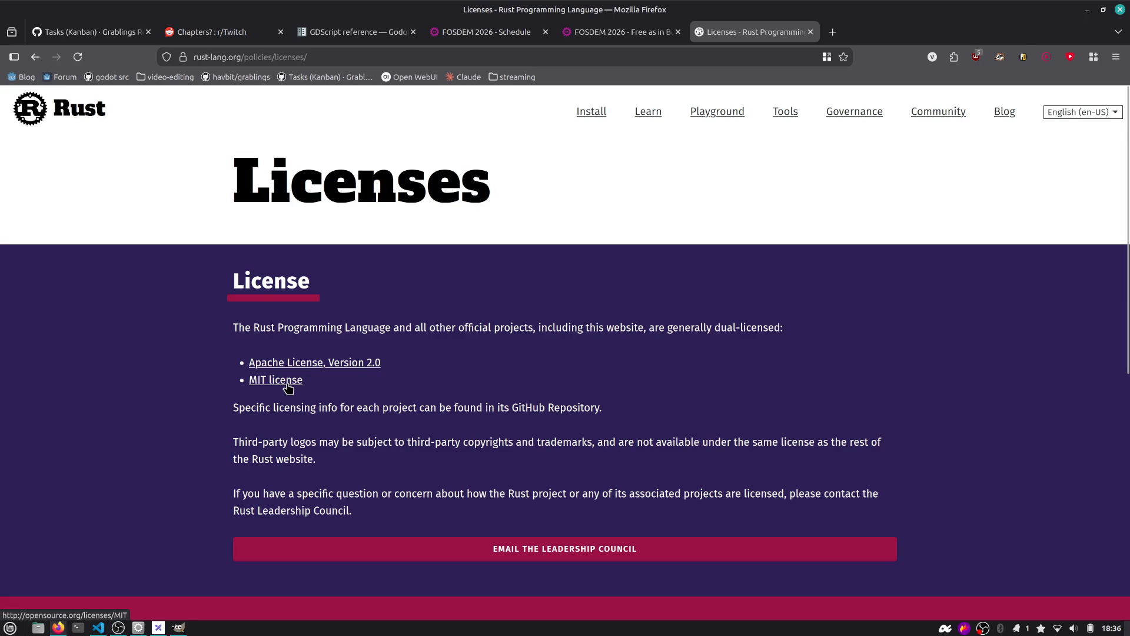
pyautogui.scroll(-2, 288, 388)
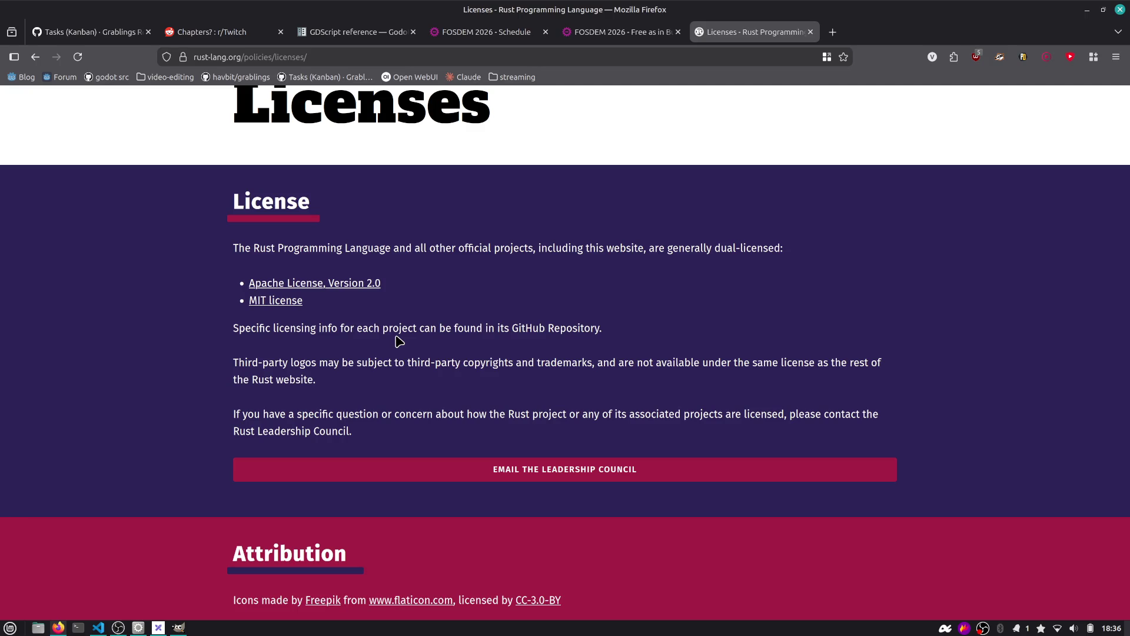
pyautogui.hotkey('ctrl', 't')
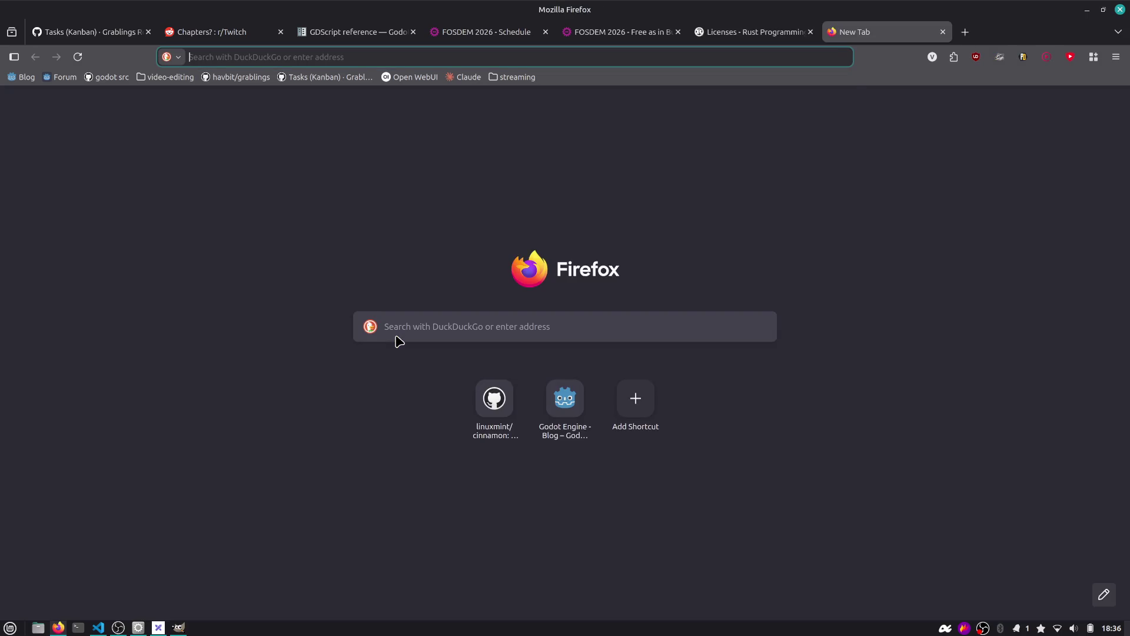
# Step: Search the web for 'rust code of conduct' and skim the results
pyautogui.write('rust code of conduct')
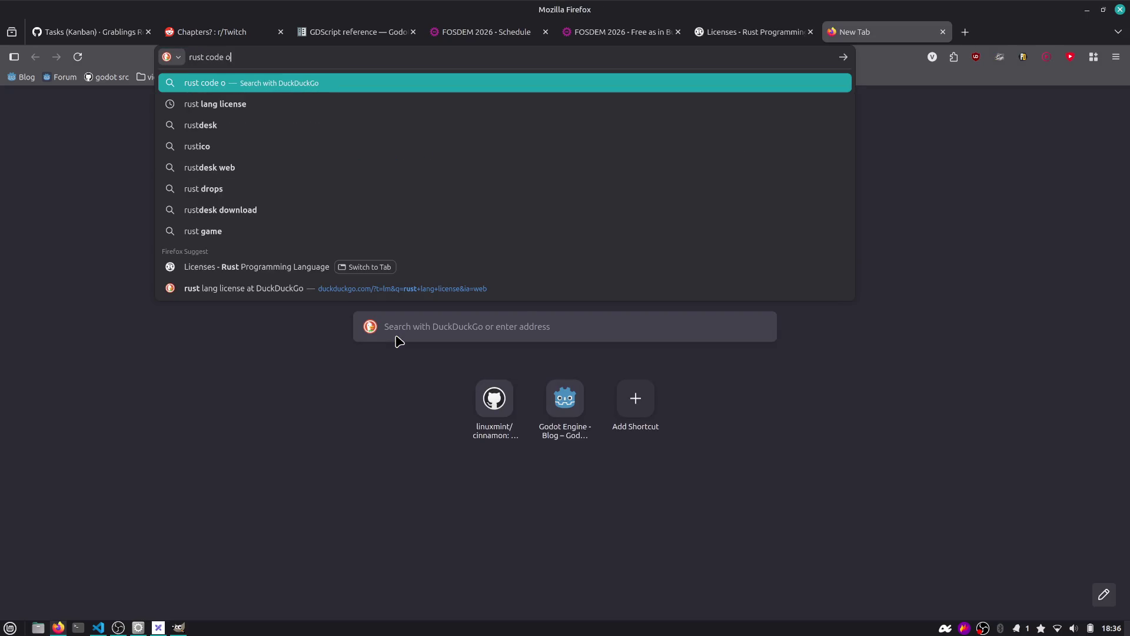
pyautogui.press('Return')
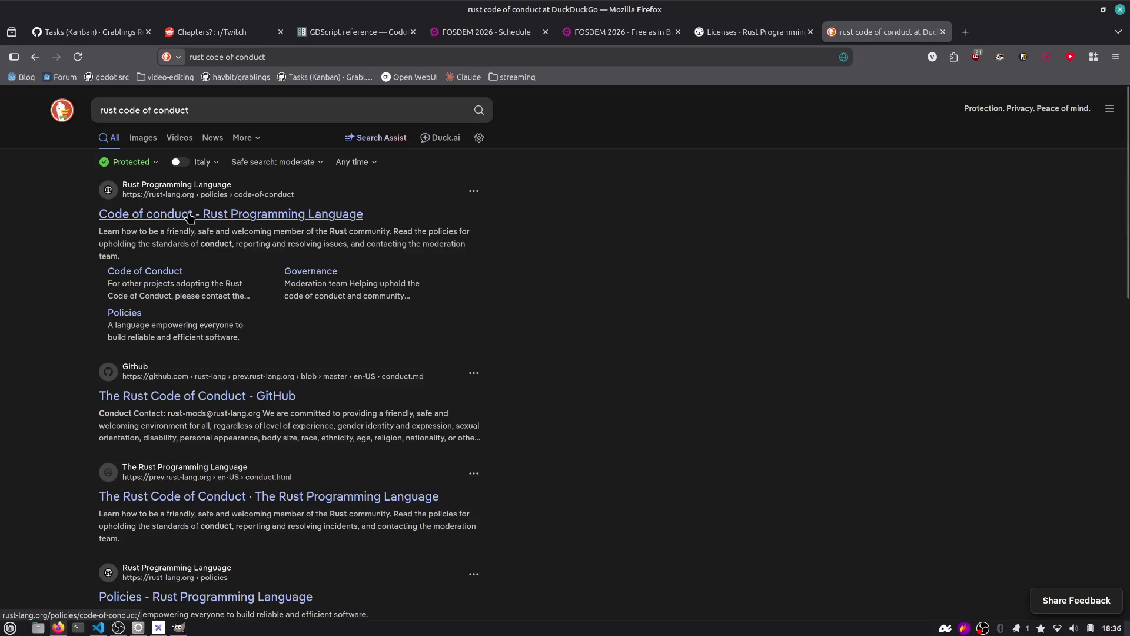
pyautogui.scroll(-7, 190, 218)
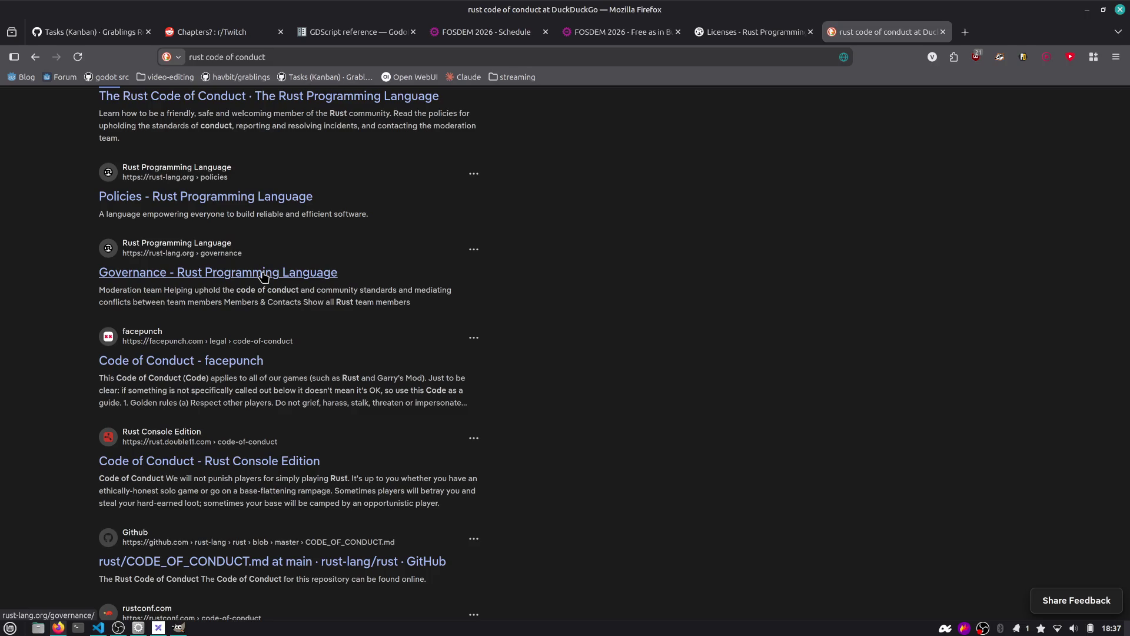
pyautogui.scroll(4, 294, 447)
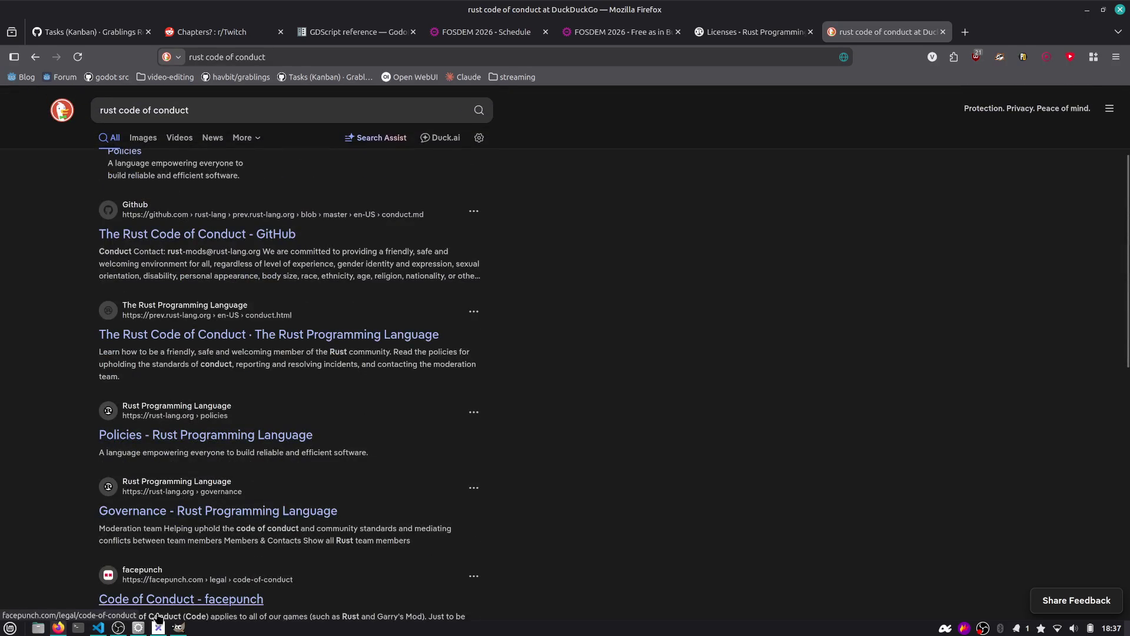
# Step: Close the code of conduct search tab and go back to the Grablings Roadmap Kanban board
pyautogui.middleClick(905, 32)
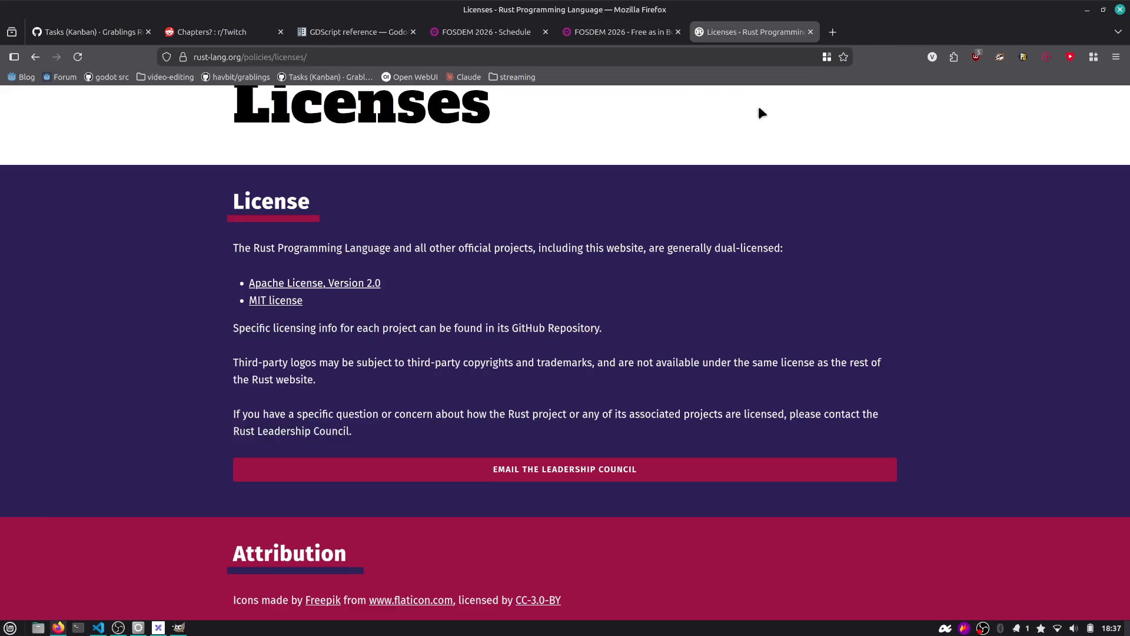
pyautogui.moveTo(101, 630)
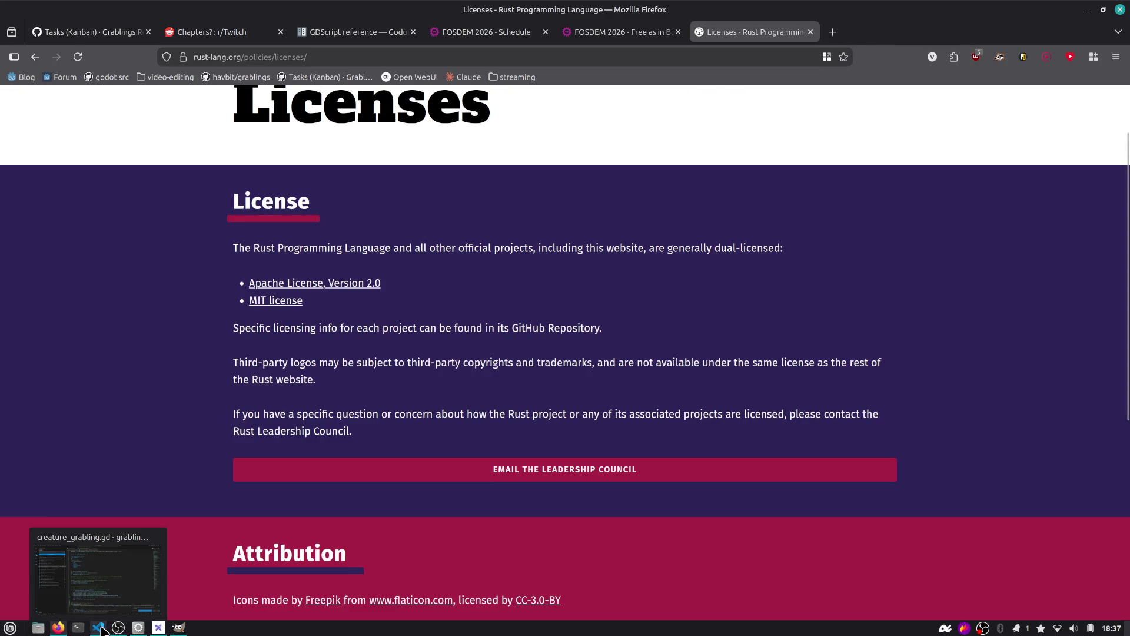
pyautogui.scroll(2, 194, 315)
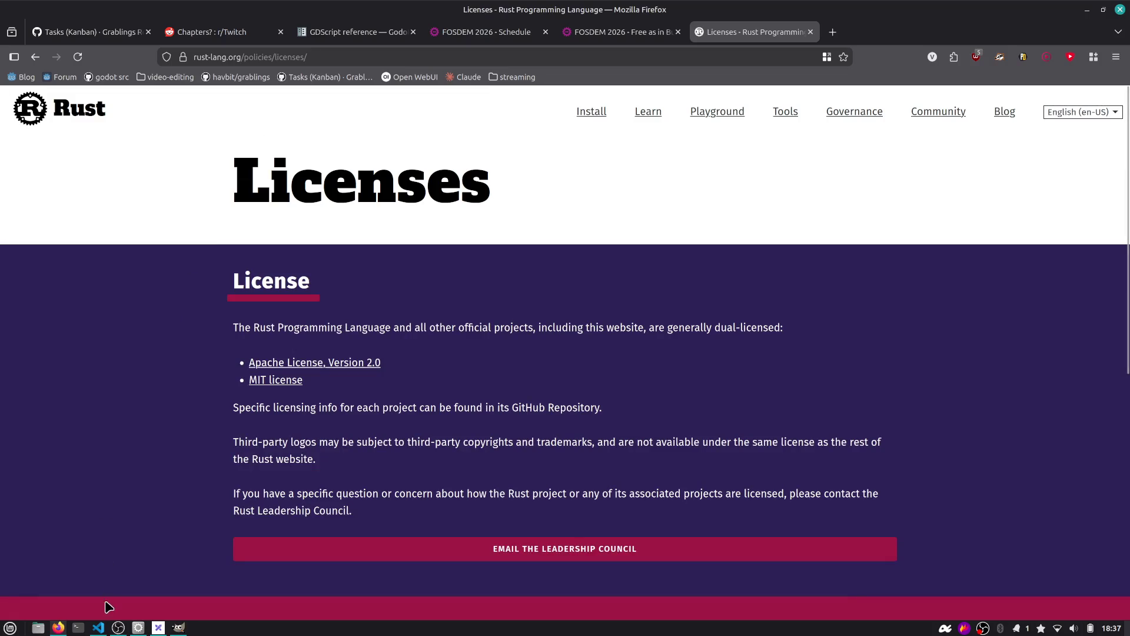
pyautogui.moveTo(138, 629)
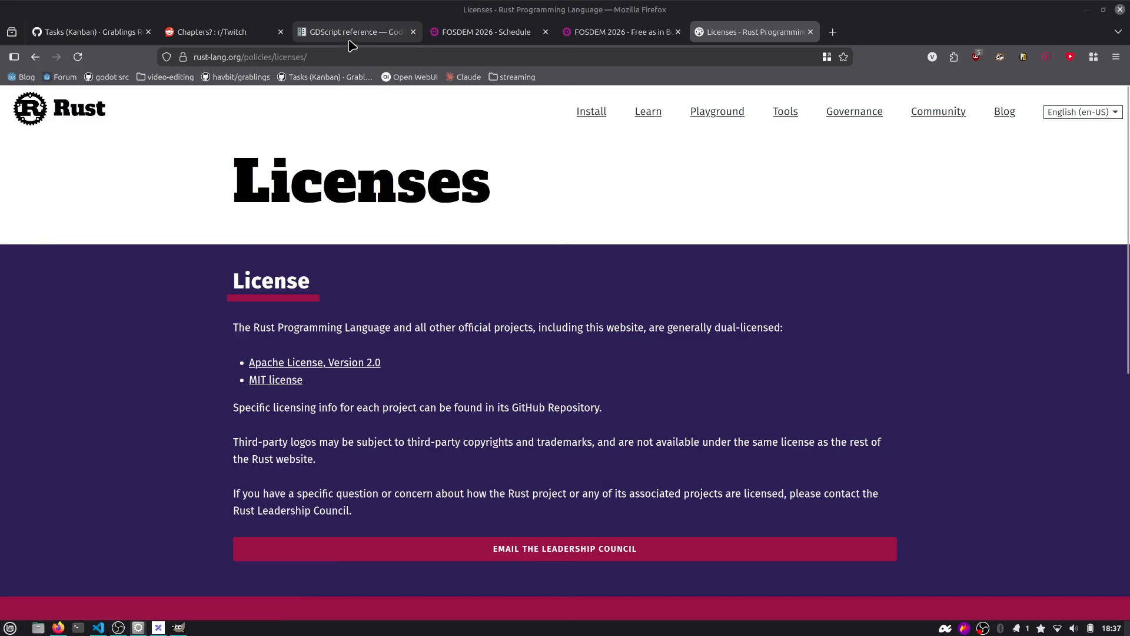
pyautogui.click(88, 32)
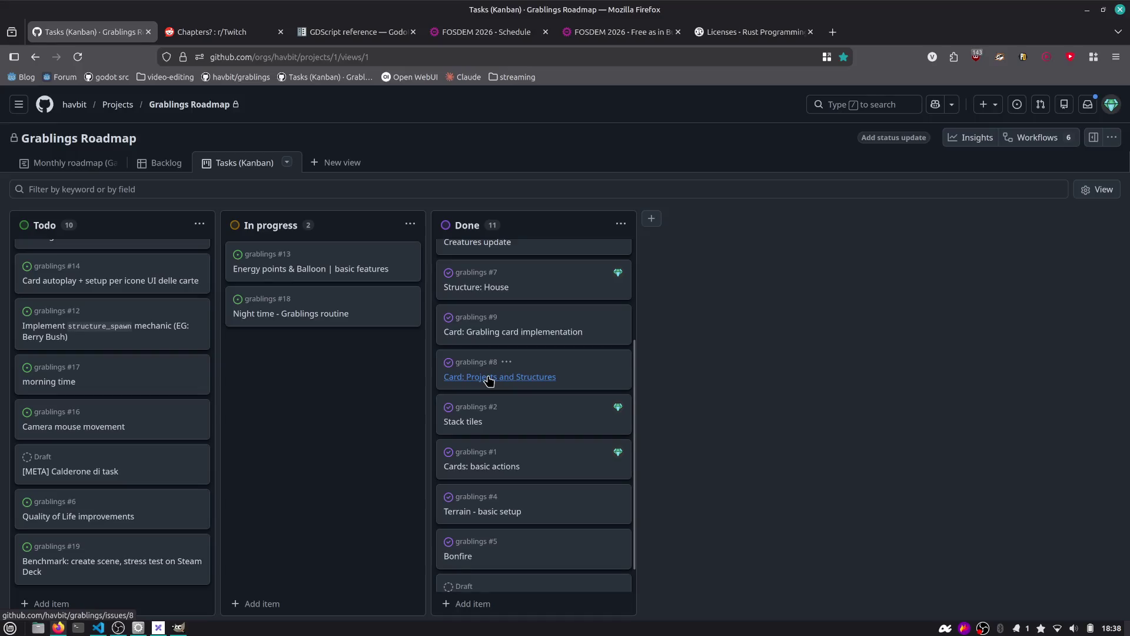
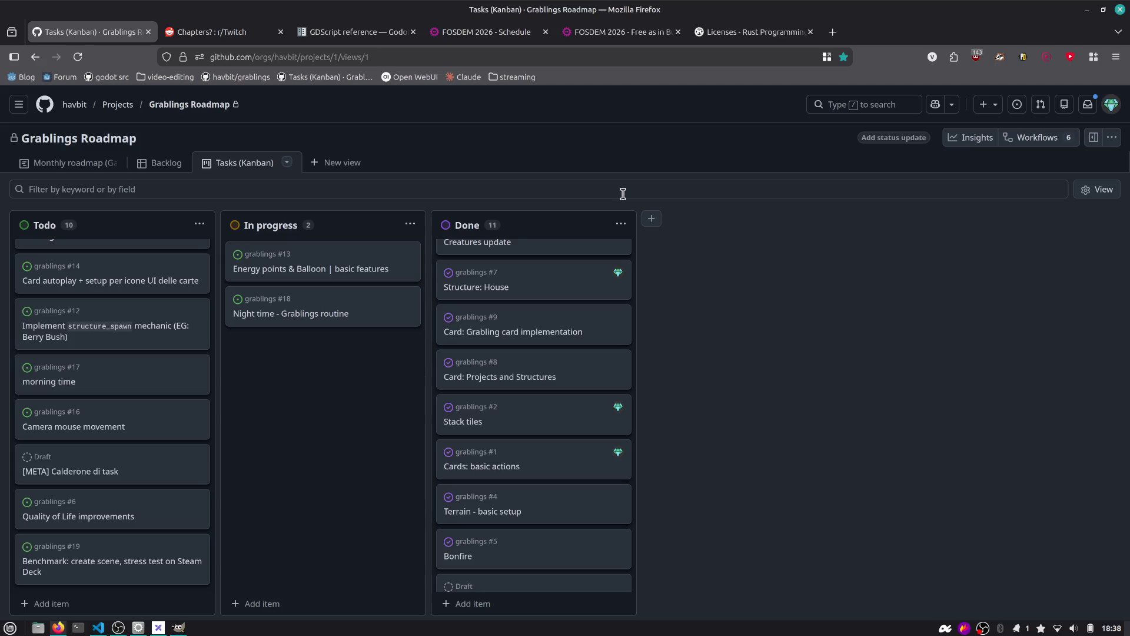
# Step: Switch to the Rust licenses tab and scroll to its Apache 2.0 and MIT License section
pyautogui.click(779, 33)
pyautogui.scroll(-3, 574, 236)
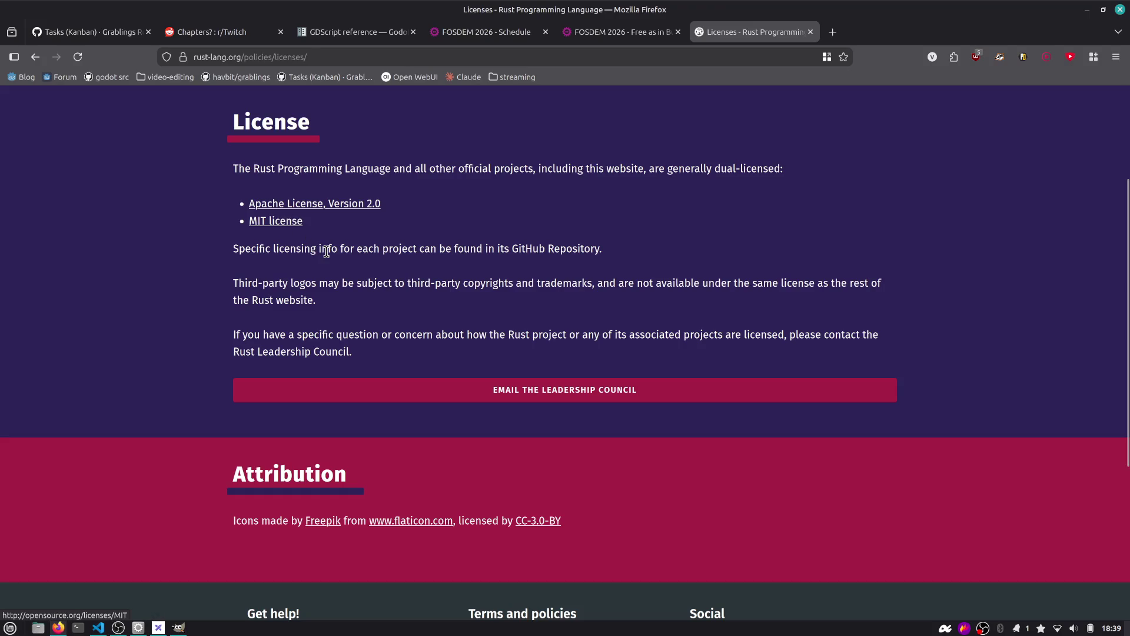
# Step: In a new tab, search 'open source license gpl3' and open the gnu.org GPL v3.0 page
pyautogui.hotkey('ctrl', 't')
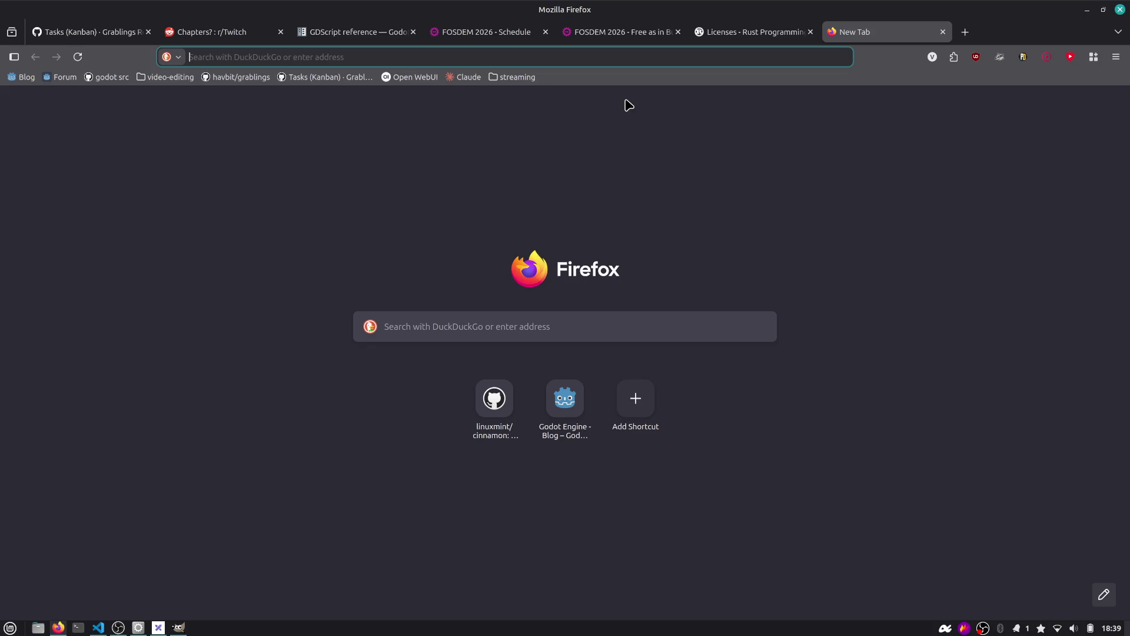
pyautogui.write('open source license ')
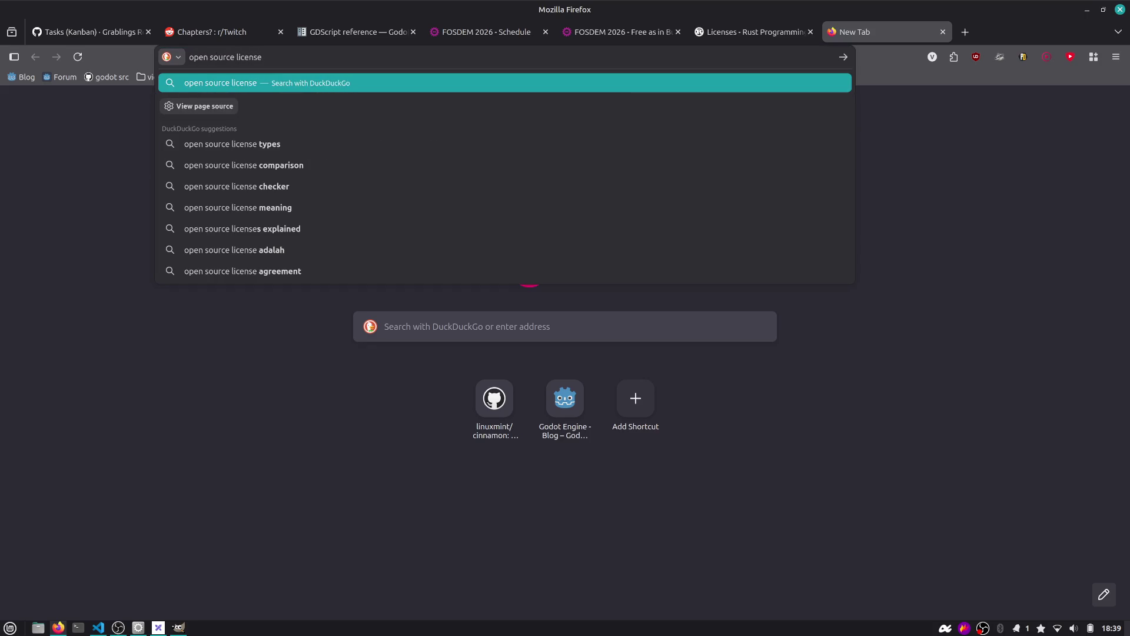
pyautogui.write('gpl3')
pyautogui.press('Return')
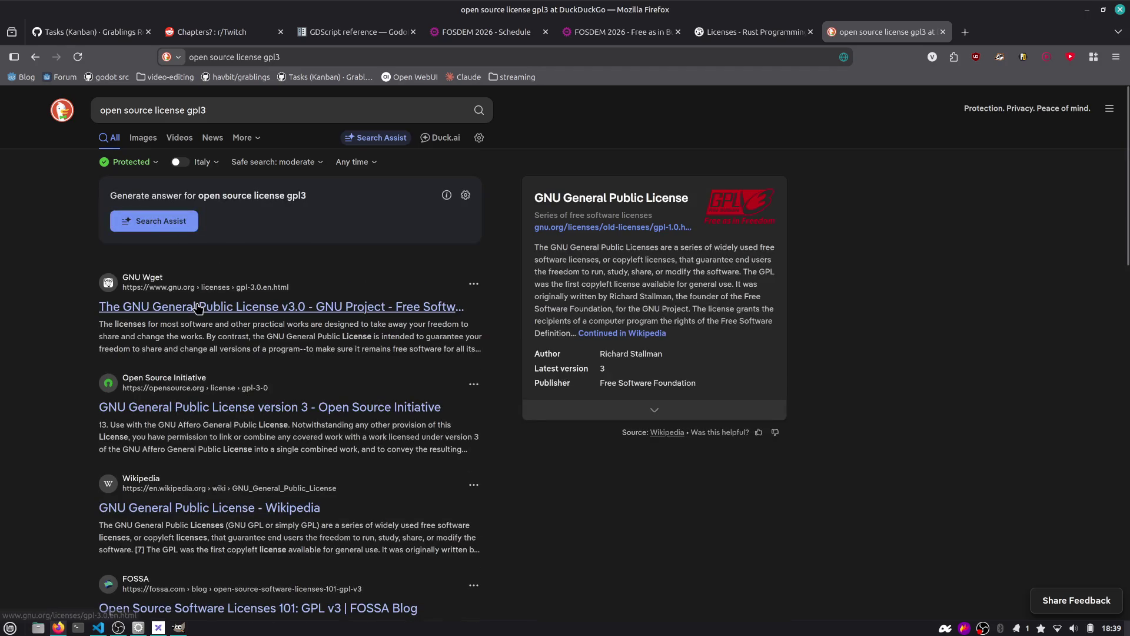
pyautogui.click(197, 307)
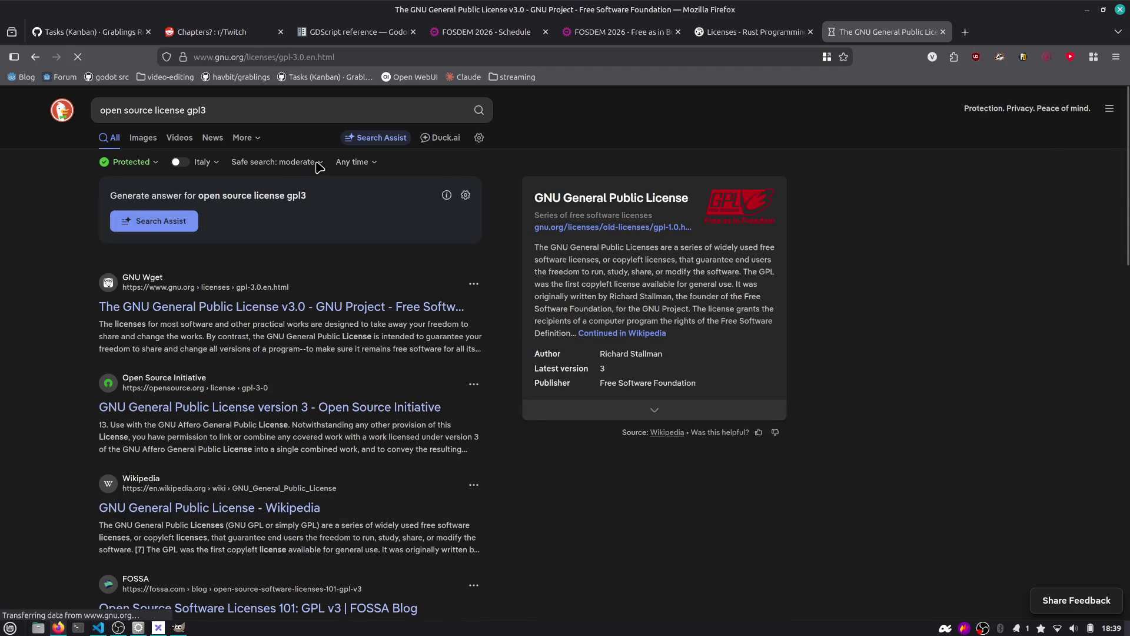
pyautogui.scroll(-3, 312, 167)
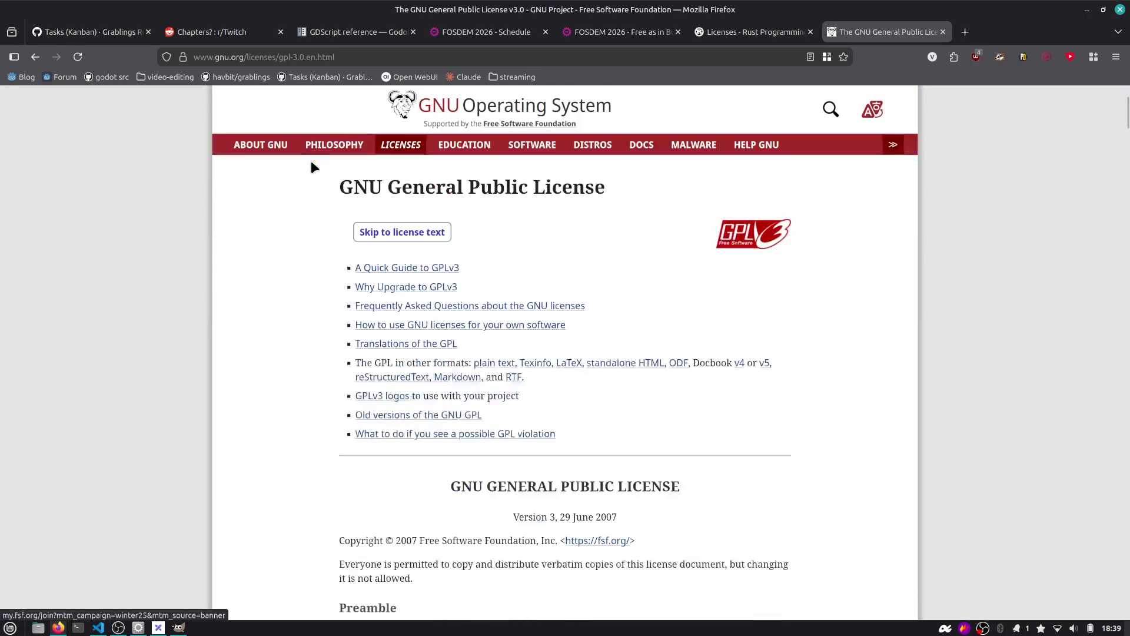
# Step: Find 'deriva' in the GPL v3 text using the in-page search, then close the find bar
pyautogui.scroll(-3, 377, 309)
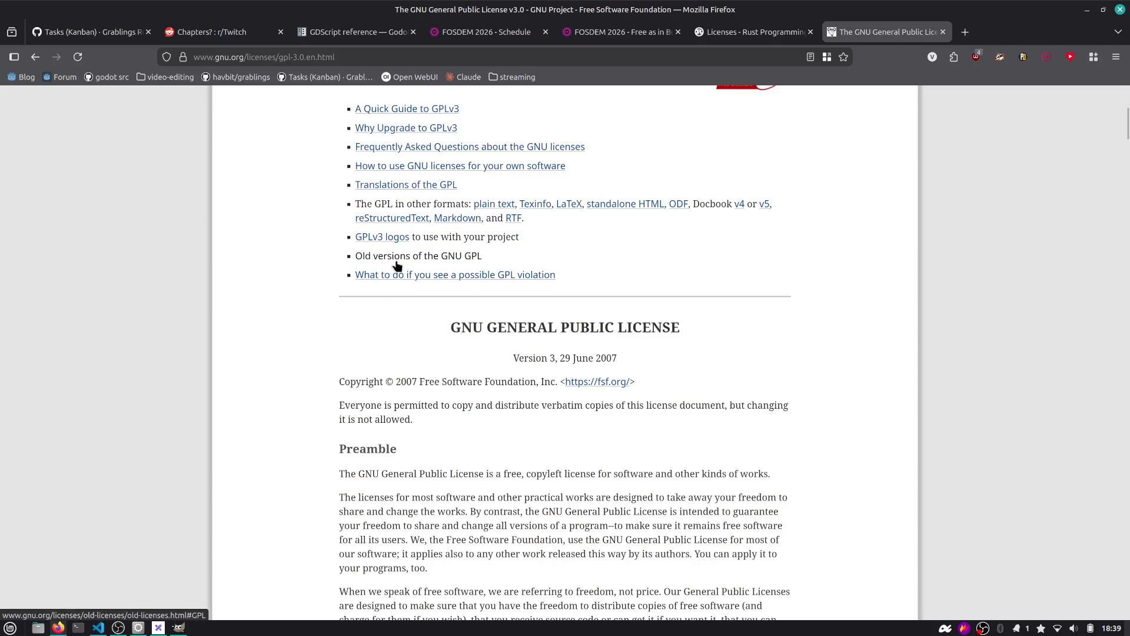
pyautogui.hotkey('ctrl', 'f')
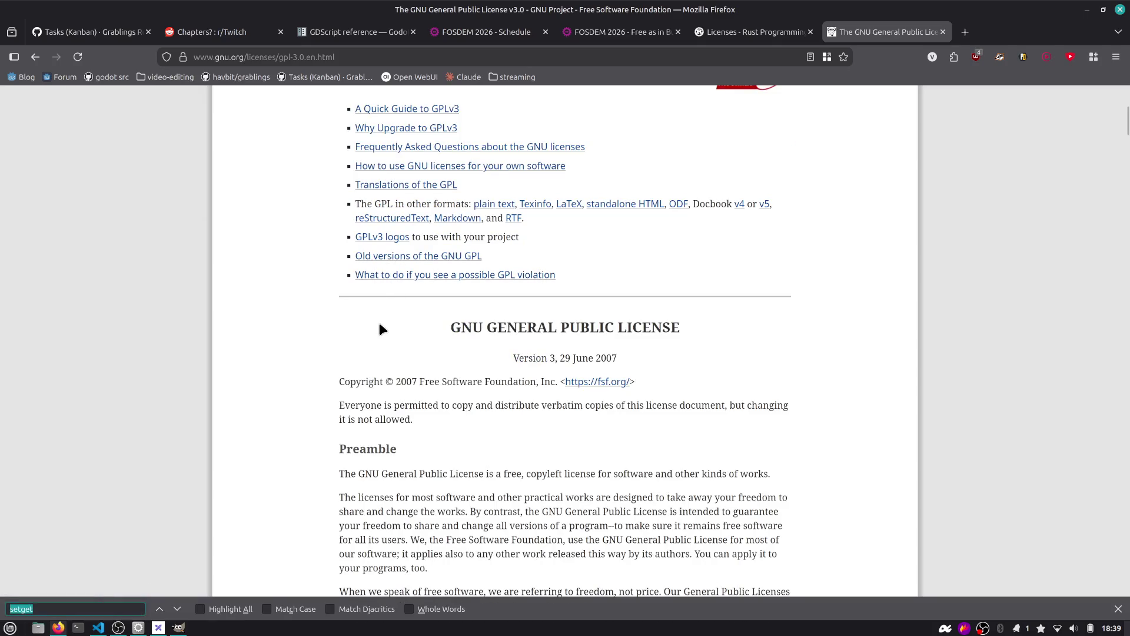
pyautogui.scroll(-6, 379, 329)
pyautogui.write('deriva')
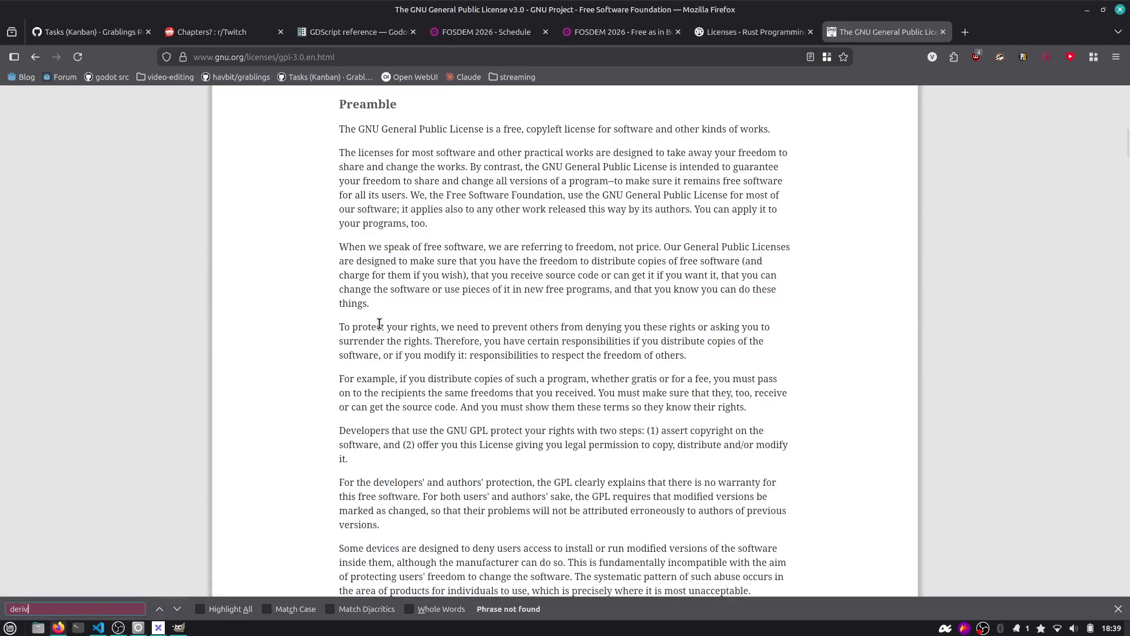
pyautogui.press('Escape')
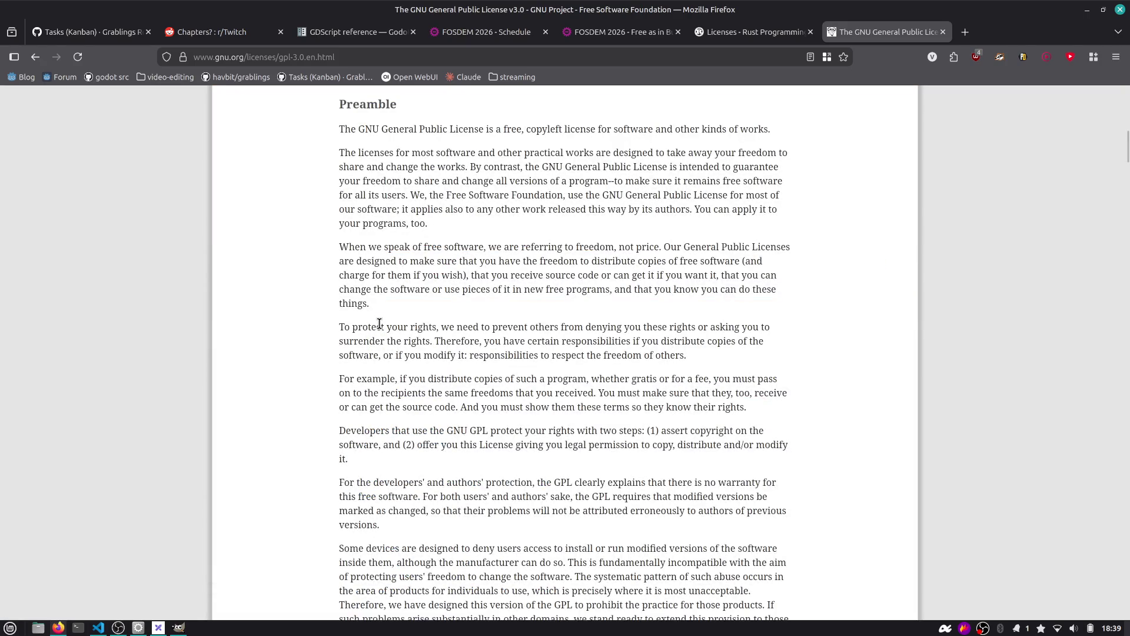
# Step: Scroll through the license terms to section 3 on anti-circumvention law
pyautogui.scroll(-20, 445, 160)
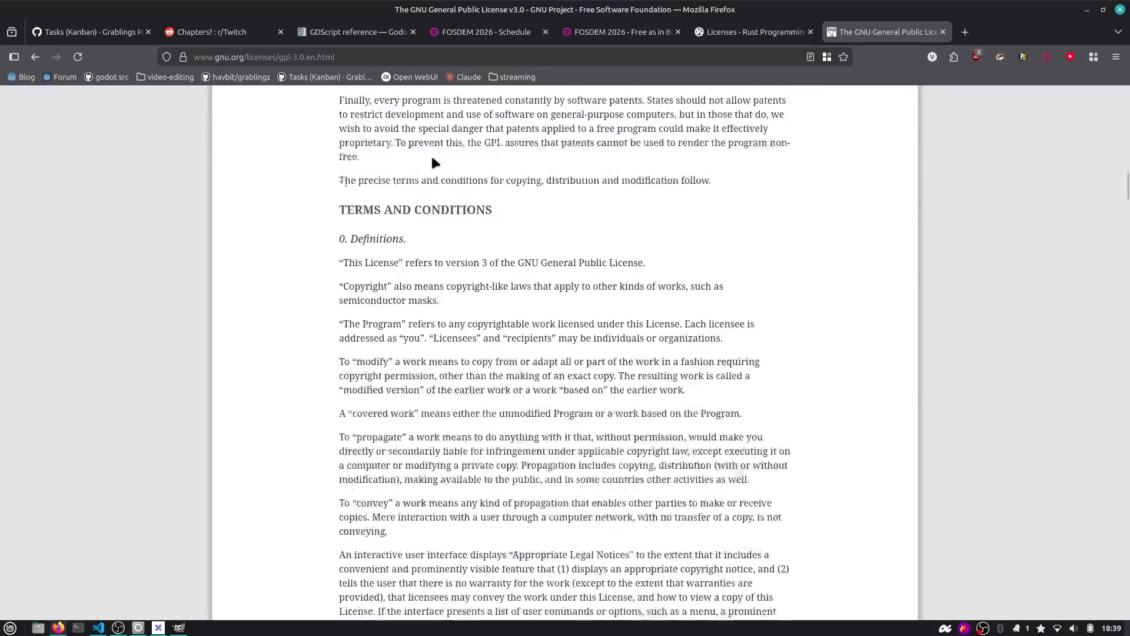
pyautogui.scroll(-10, 432, 179)
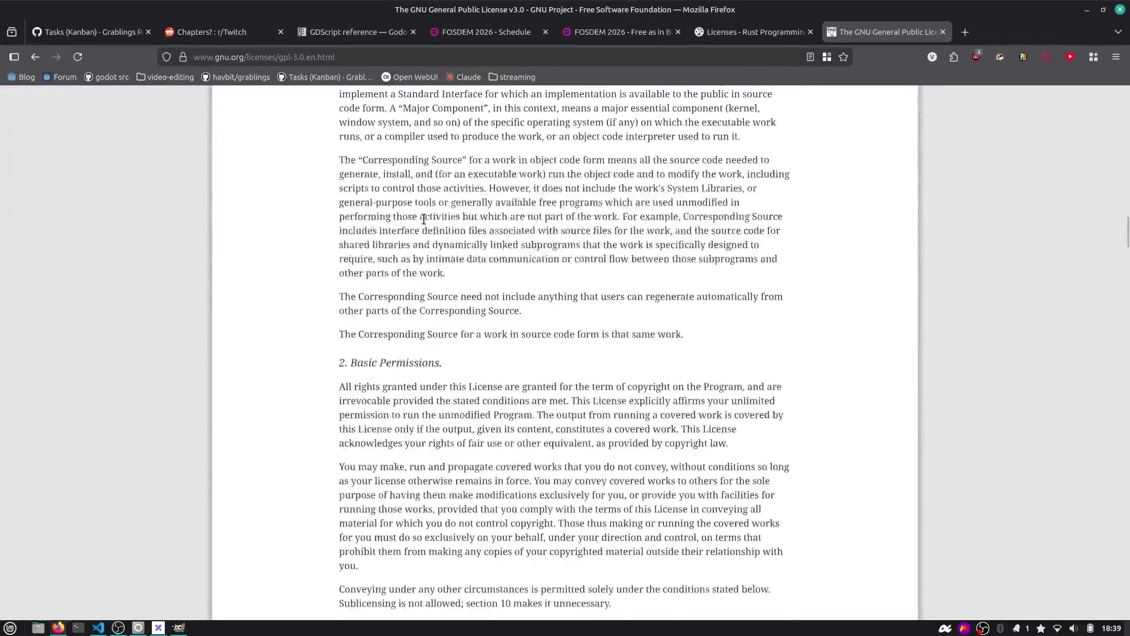
pyautogui.scroll(-5, 424, 222)
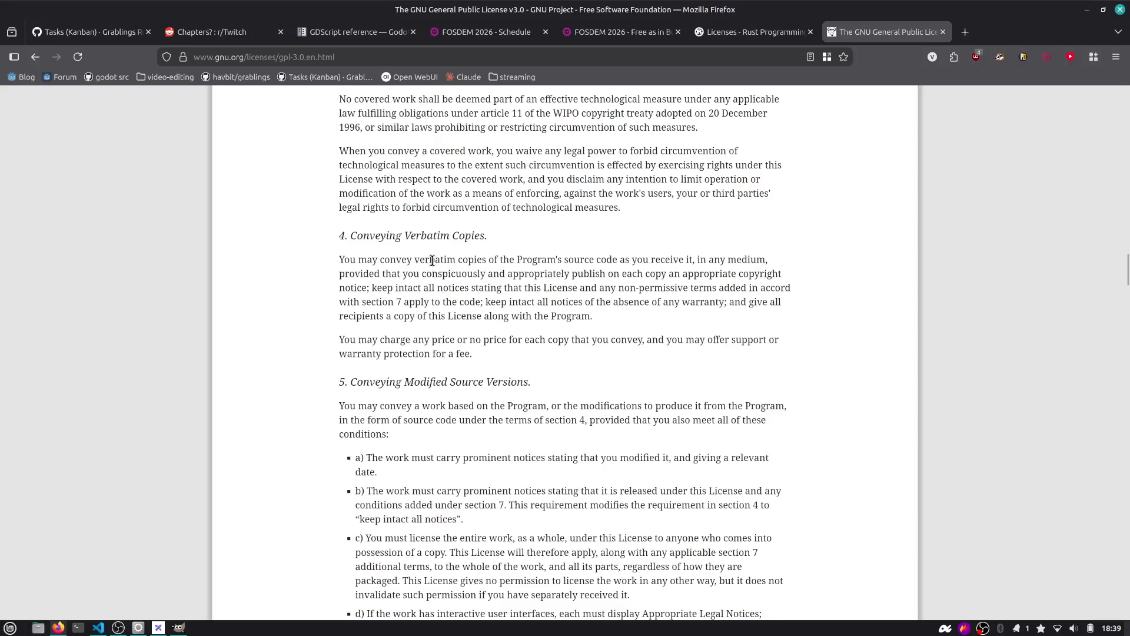
pyautogui.scroll(3, 433, 258)
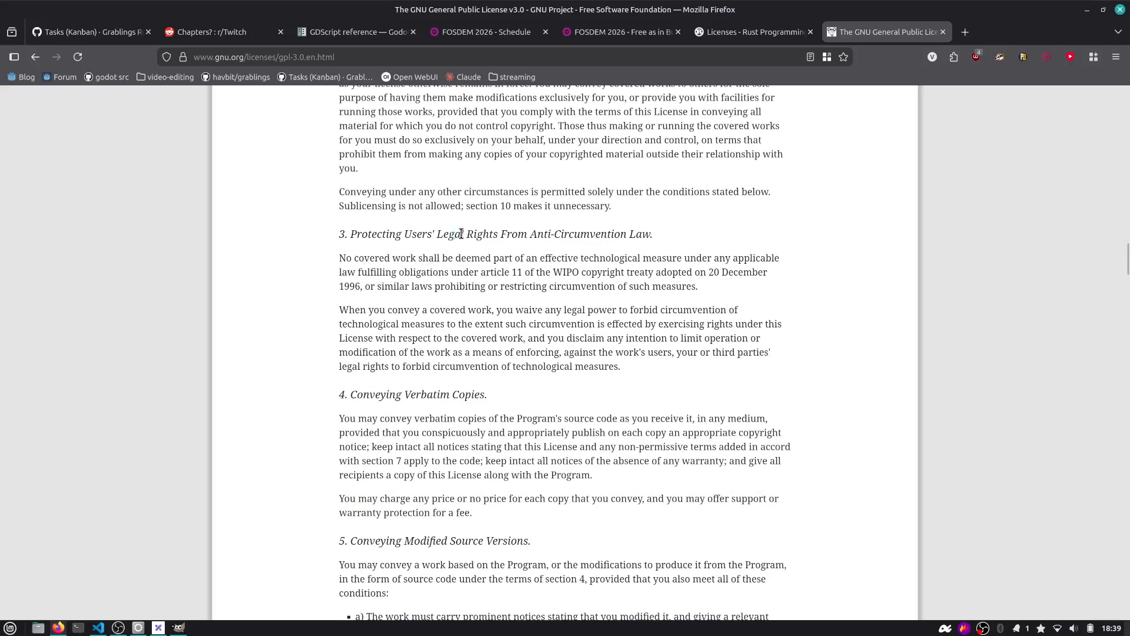
# Step: Highlight the section 3 heading and nearby passages while reading down the license
pyautogui.moveTo(449, 233); pyautogui.dragTo(664, 242)
pyautogui.scroll(-3, 581, 321)
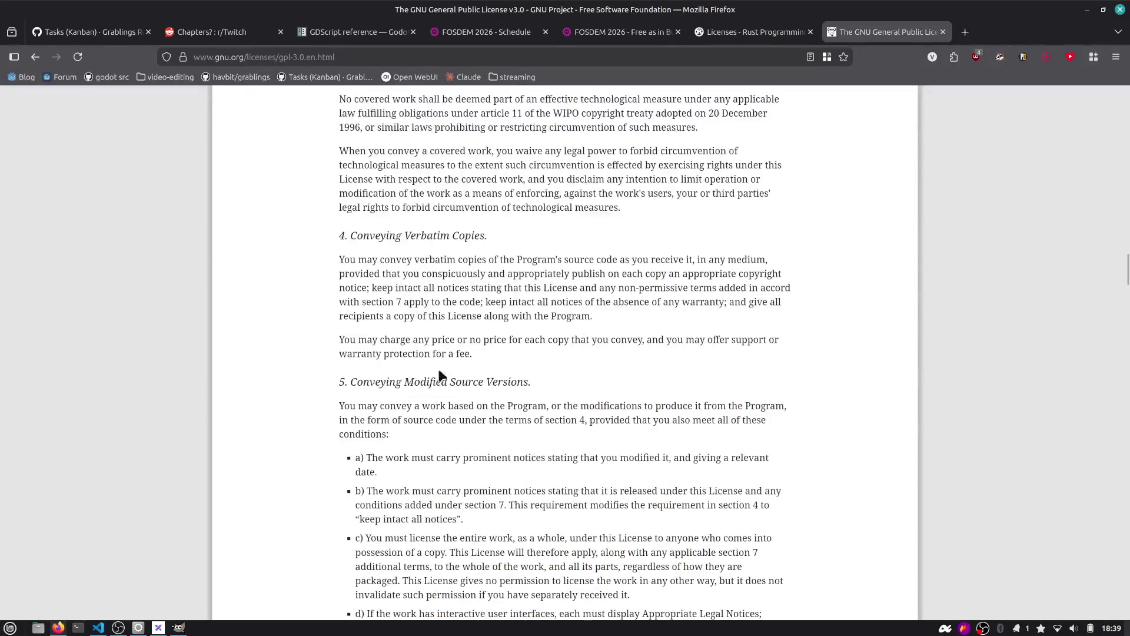
pyautogui.scroll(-1, 471, 353)
pyautogui.moveTo(462, 378); pyautogui.dragTo(532, 378)
pyautogui.moveTo(393, 303); pyautogui.dragTo(540, 300)
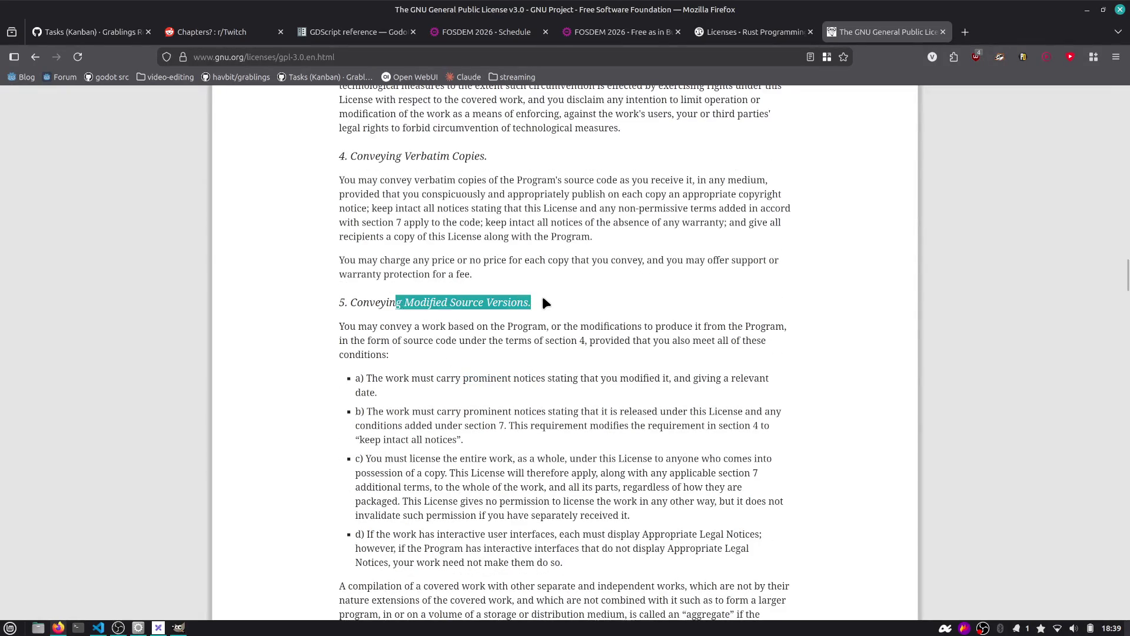
pyautogui.scroll(-3, 541, 294)
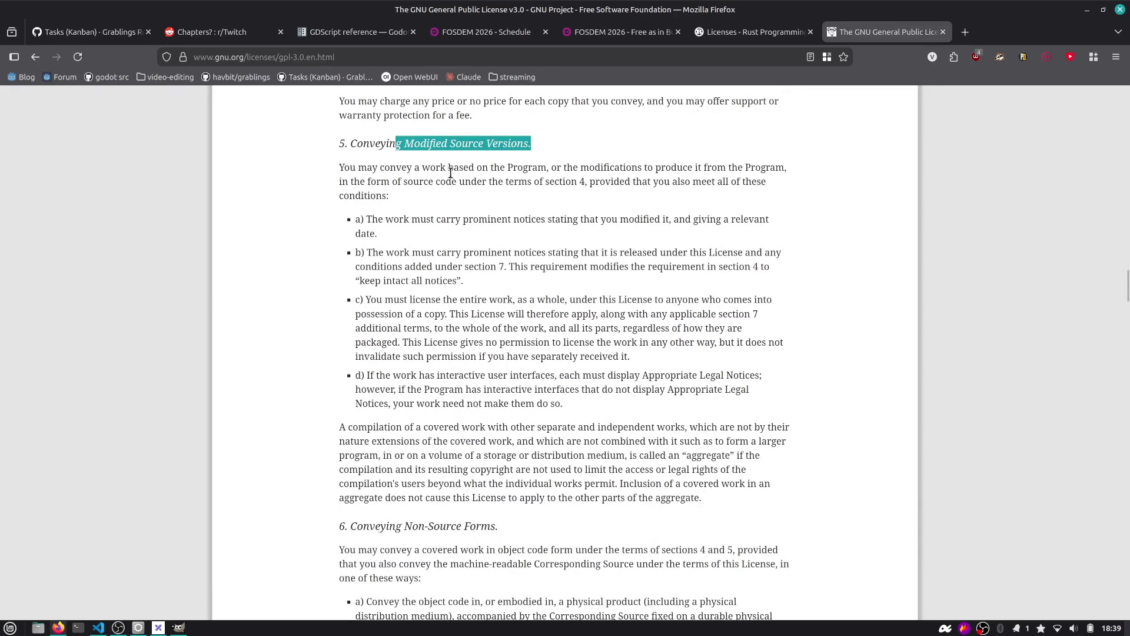
# Step: Highlight section 5's introductory sentence and conditions a) to c), then clear the selection
pyautogui.moveTo(451, 171)
pyautogui.mouseDown()
pyautogui.moveTo(606, 170)
pyautogui.moveTo(779, 194)
pyautogui.mouseUp()
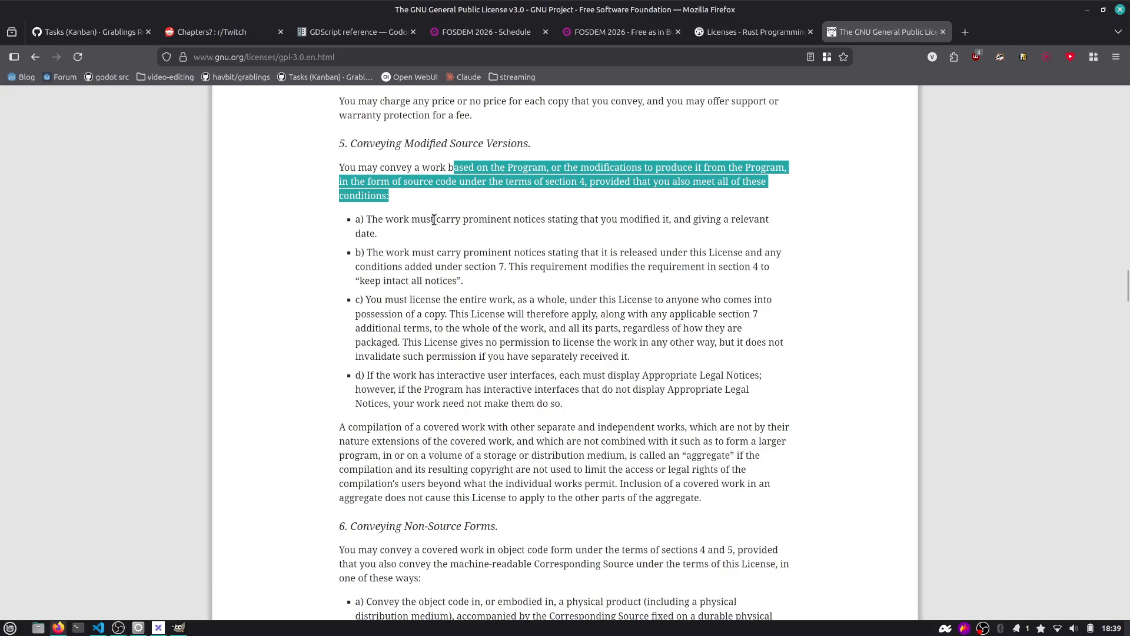
pyautogui.moveTo(435, 220); pyautogui.dragTo(559, 230)
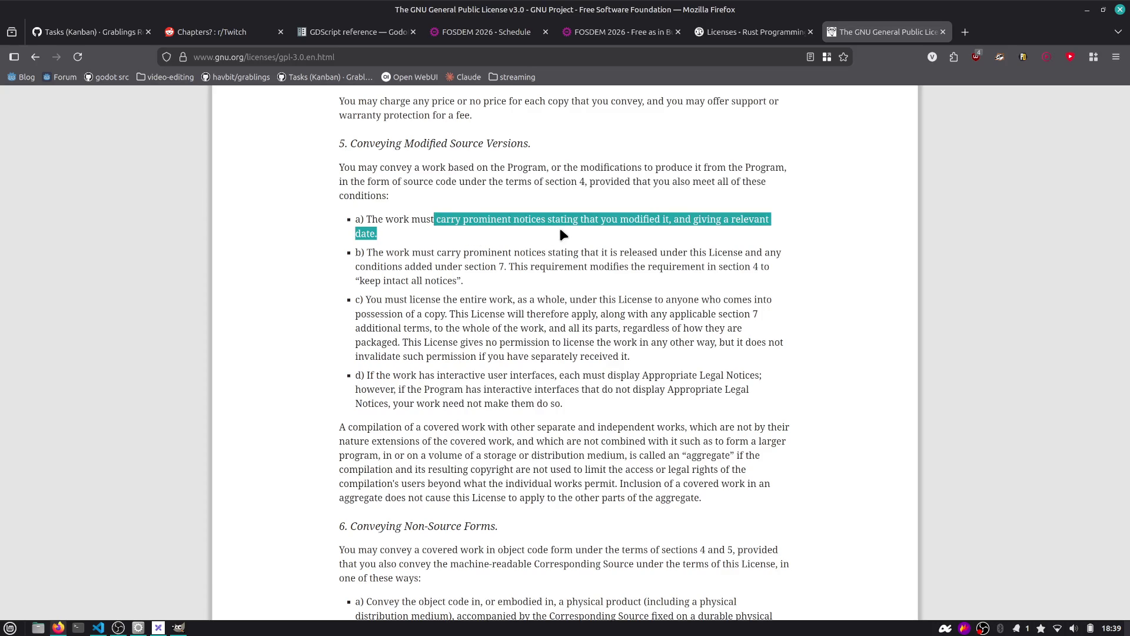
pyautogui.moveTo(410, 253); pyautogui.dragTo(516, 280)
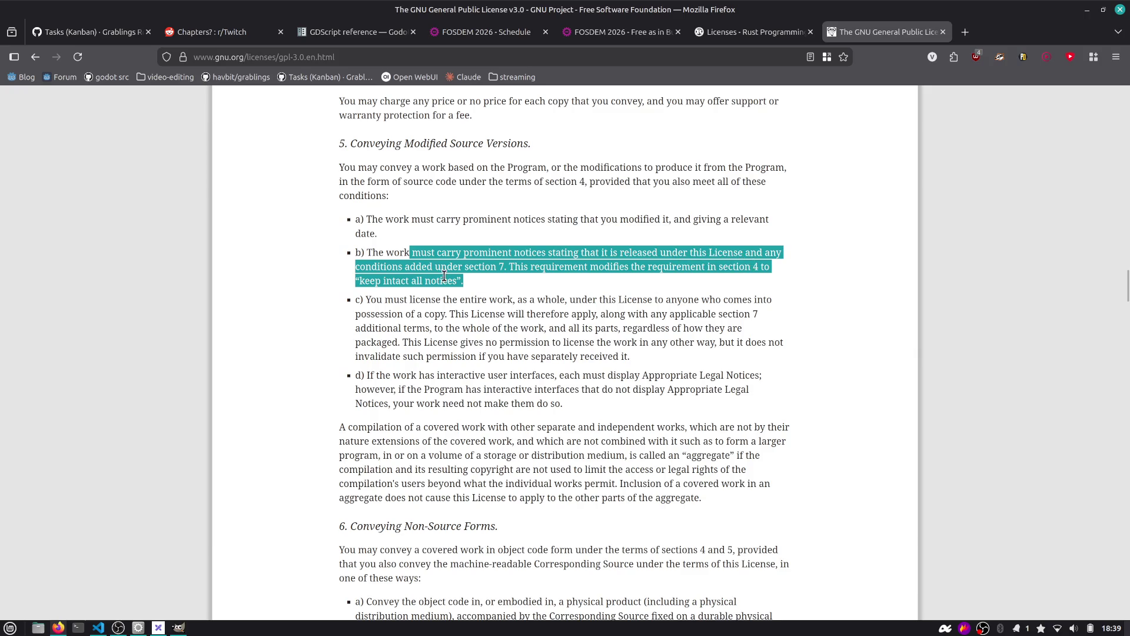
pyautogui.moveTo(443, 306); pyautogui.dragTo(642, 355)
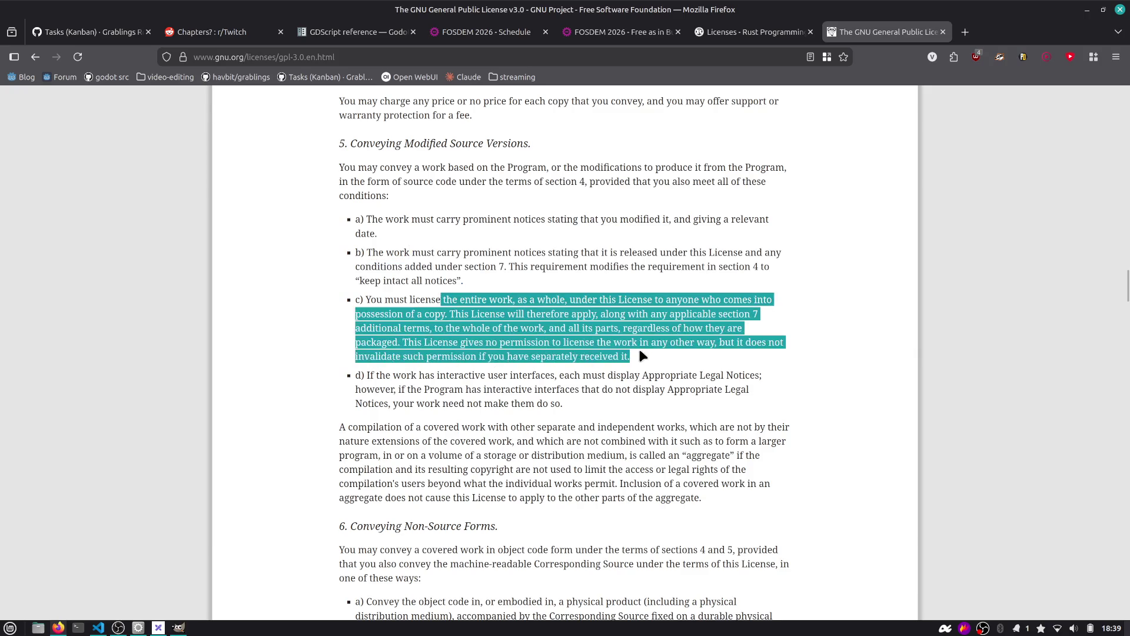
pyautogui.click(772, 303)
pyautogui.moveTo(454, 313)
pyautogui.mouseDown()
pyautogui.moveTo(514, 328)
pyautogui.moveTo(724, 331)
pyautogui.moveTo(747, 353)
pyautogui.mouseUp()
pyautogui.scroll(-2, 630, 324)
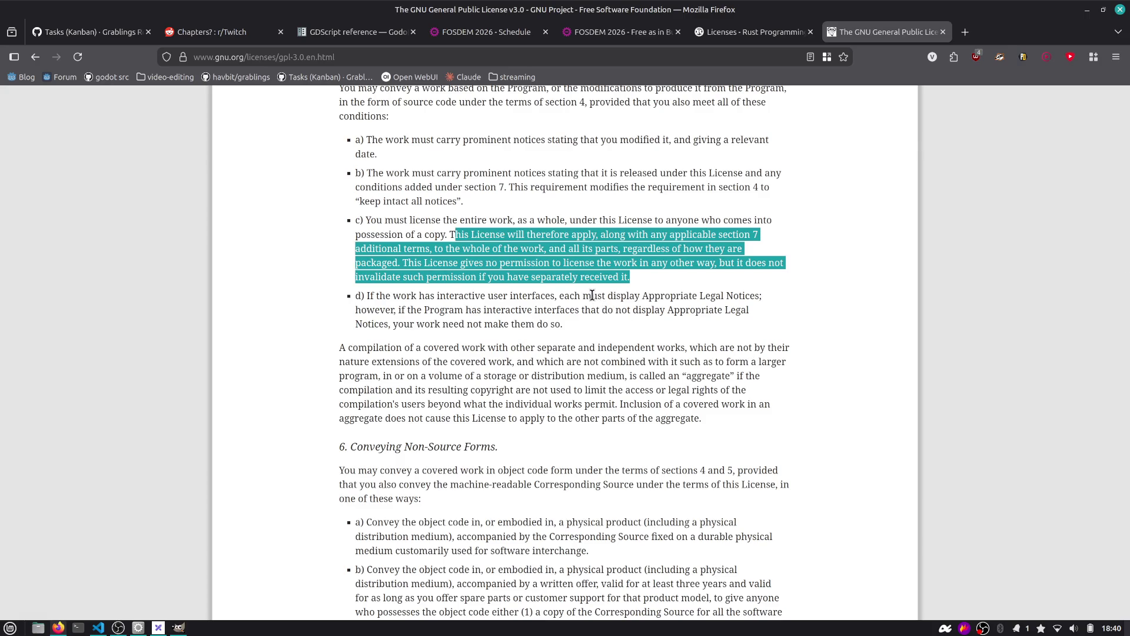
pyautogui.click(601, 290)
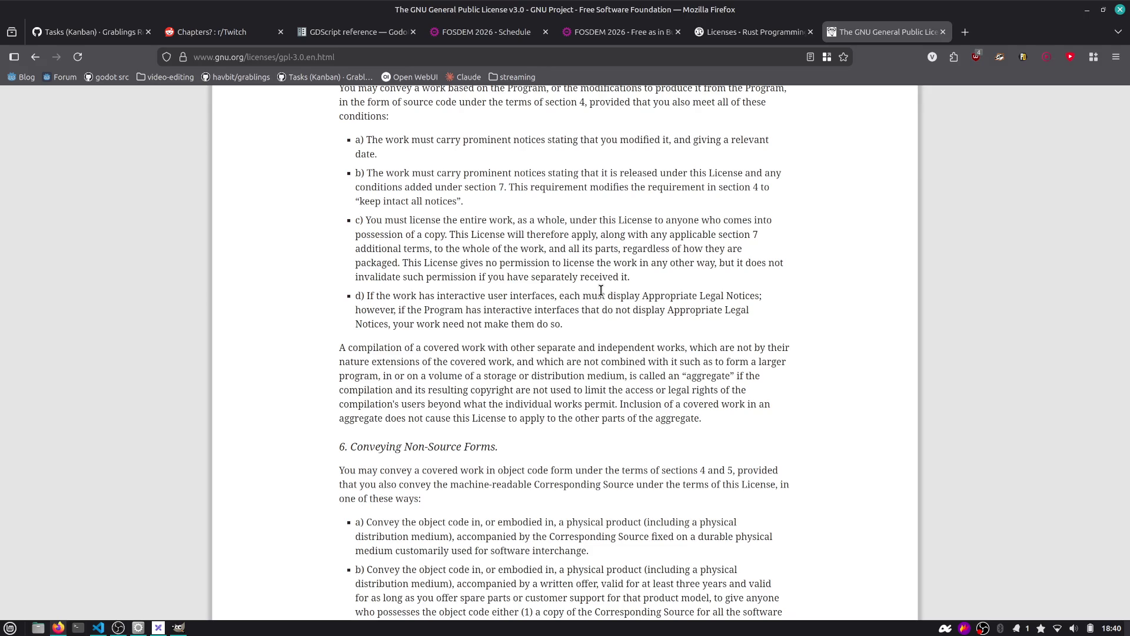
# Step: Return to the Rust licenses tab and open a fresh empty tab
pyautogui.hotkey('ctrl', 't')
pyautogui.hotkey('ctrl', 'w')
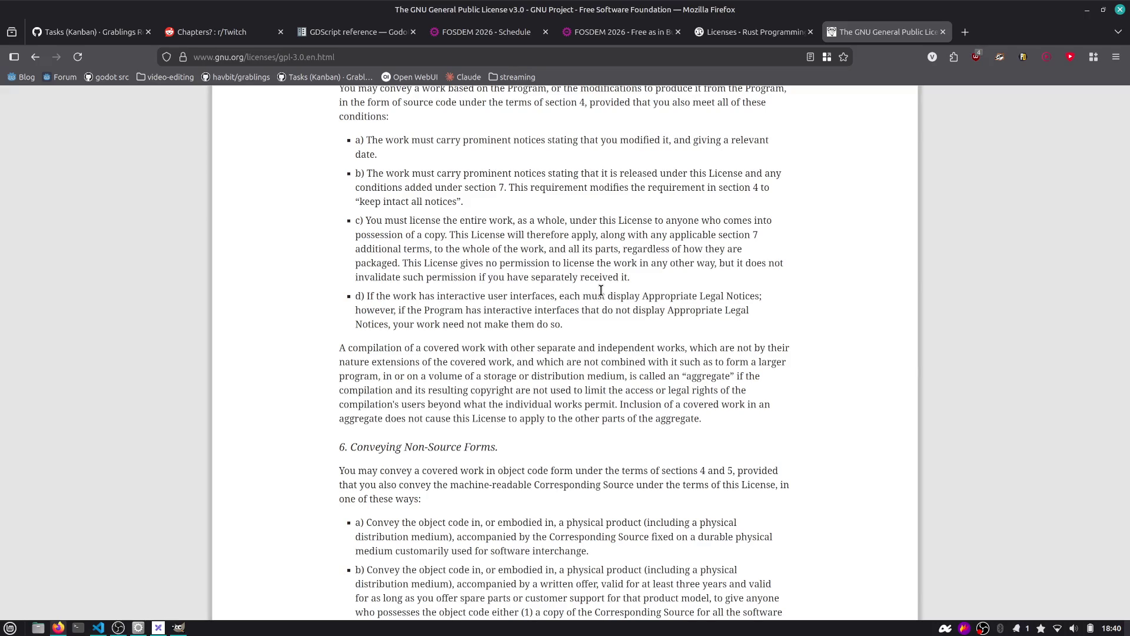
pyautogui.hotkey('ctrl', 'l')
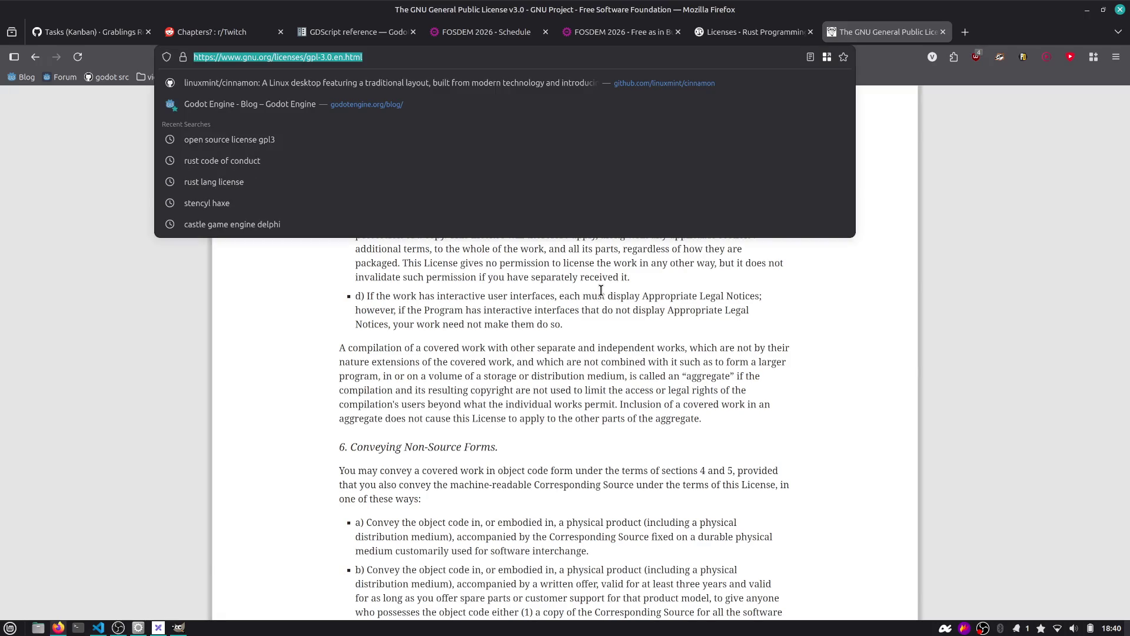
pyautogui.press('Escape')
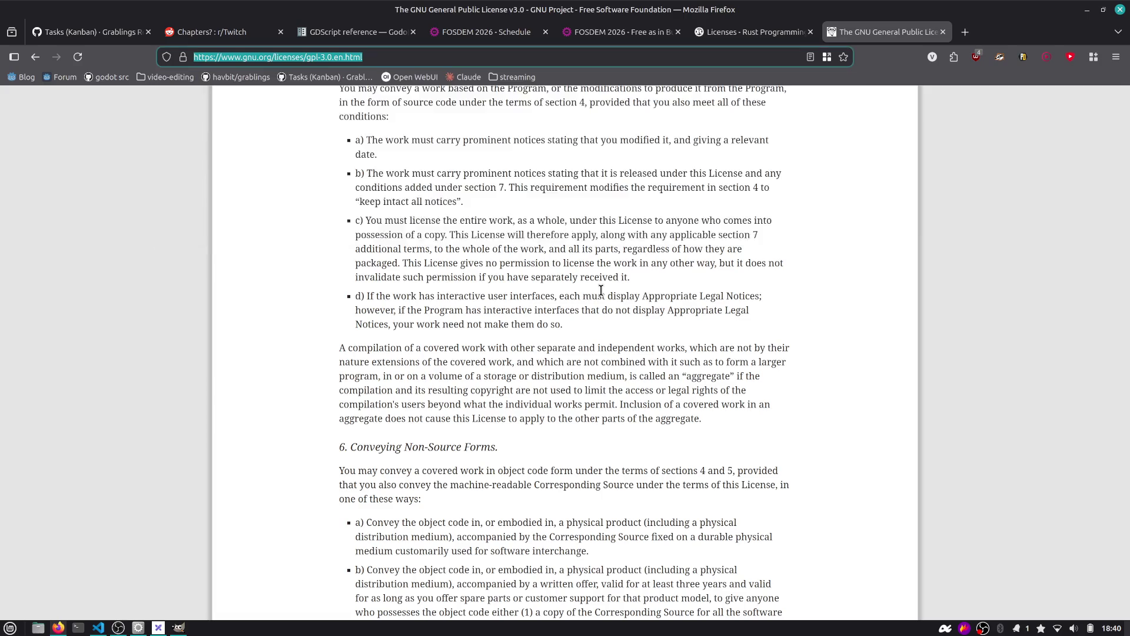
pyautogui.click(756, 32)
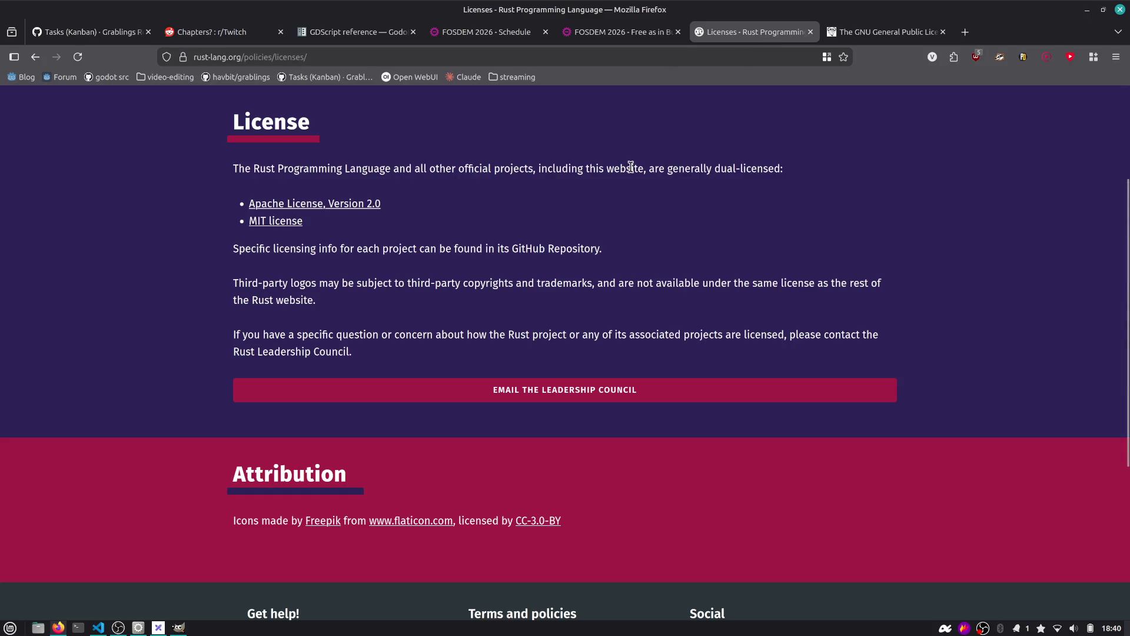
pyautogui.click(966, 33)
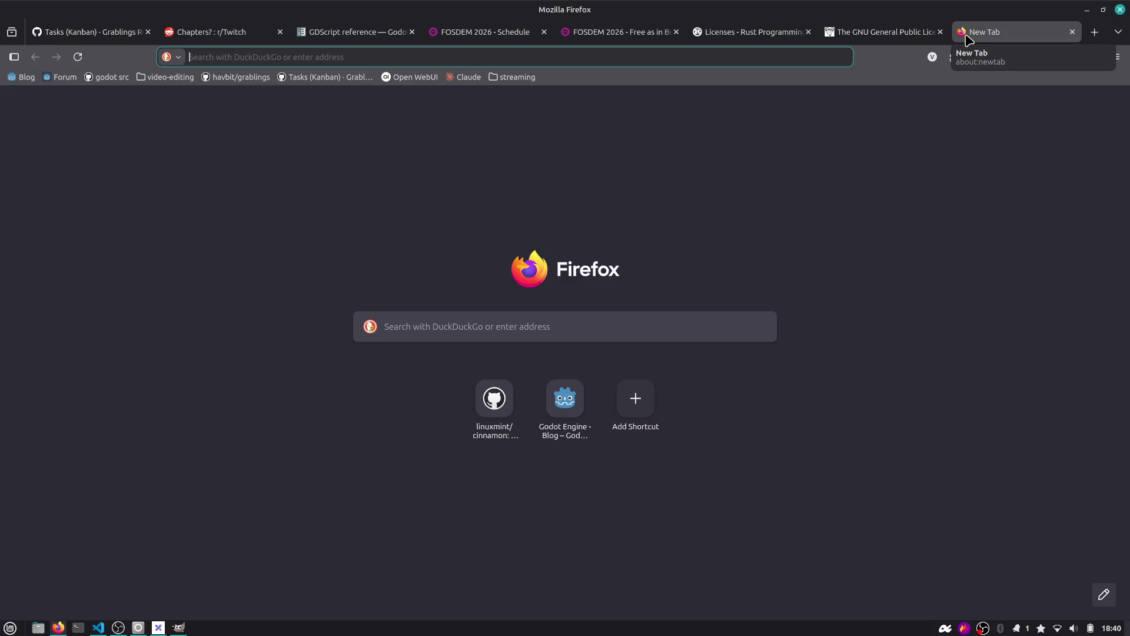
# Step: Search 'github linux kernel' and open the torvalds/linux repository result
pyautogui.write('linux')
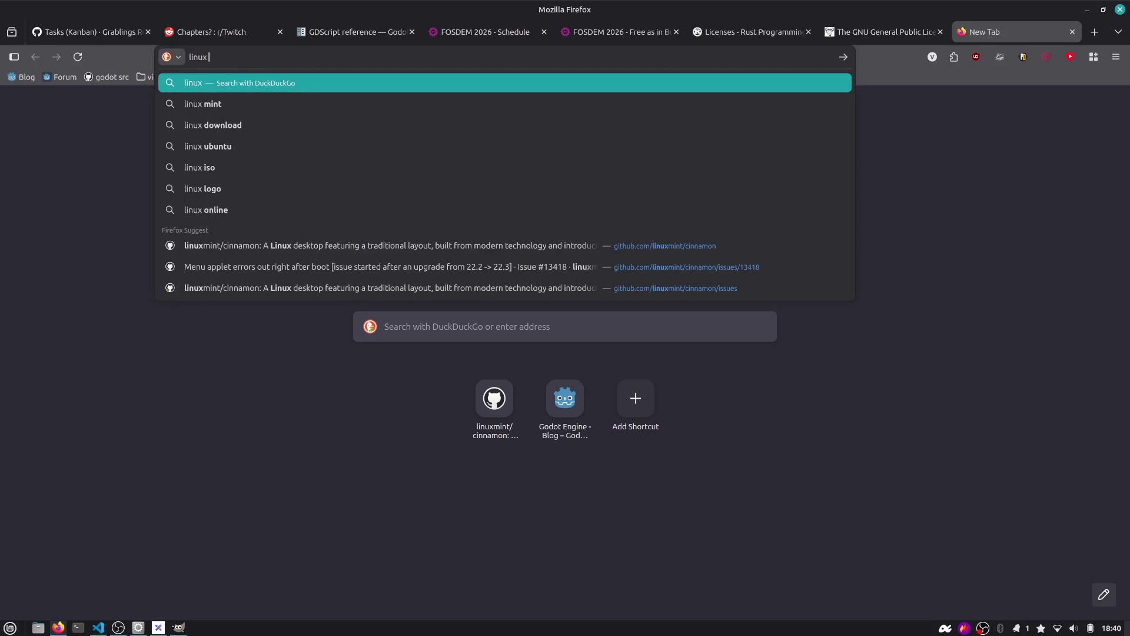
pyautogui.write(' kernel')
pyautogui.press('Home')
pyautogui.write('gith')
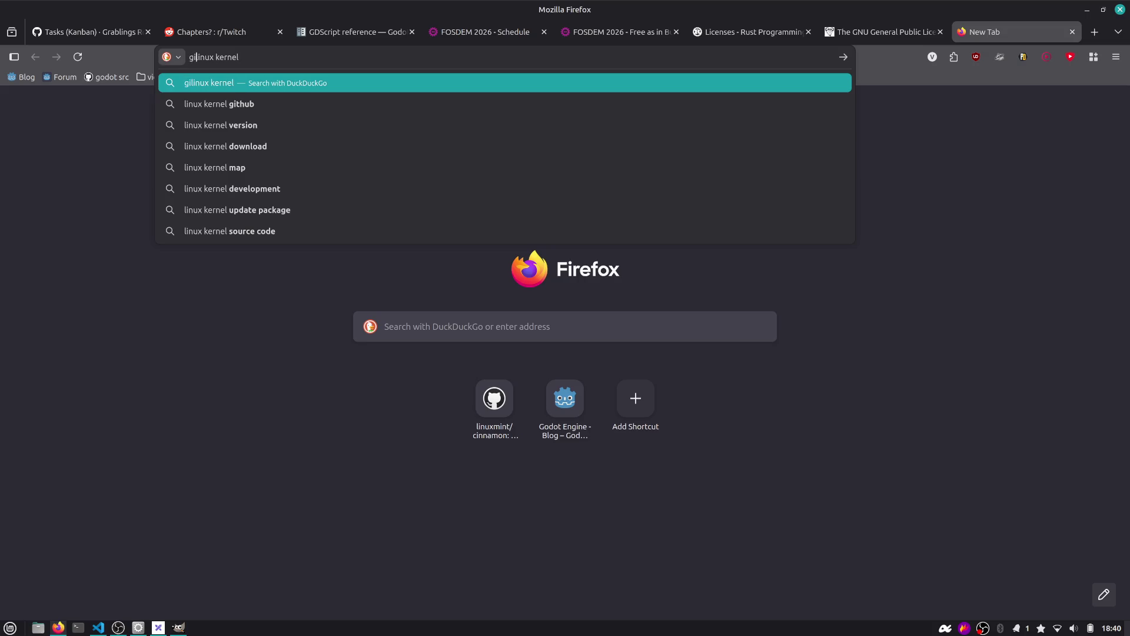
pyautogui.write('ub')
pyautogui.press('Return')
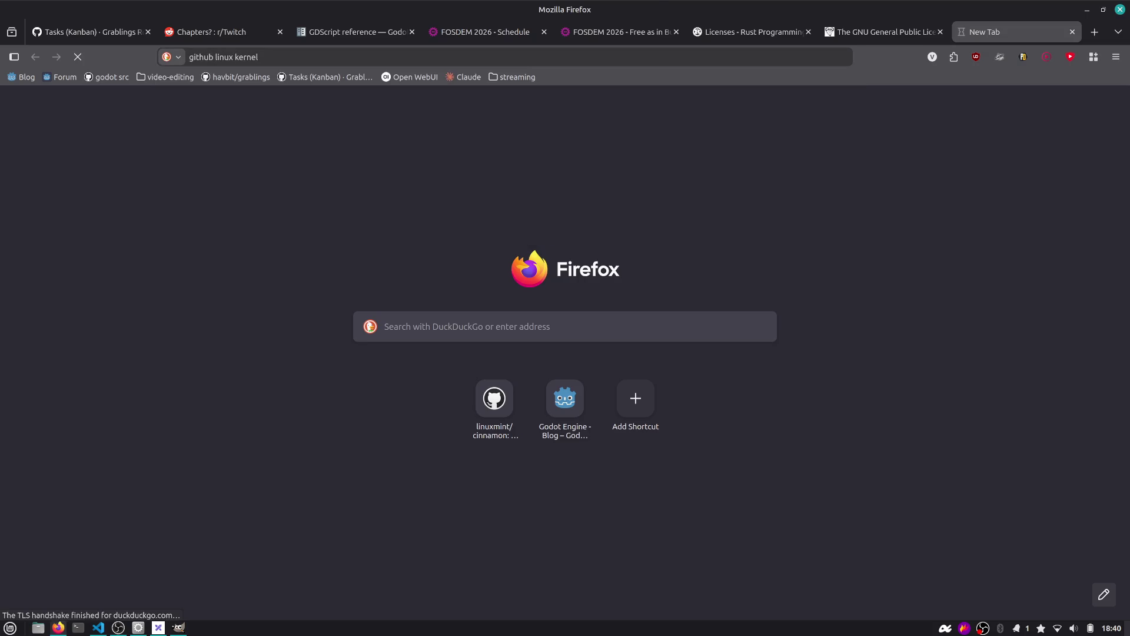
pyautogui.click(294, 215)
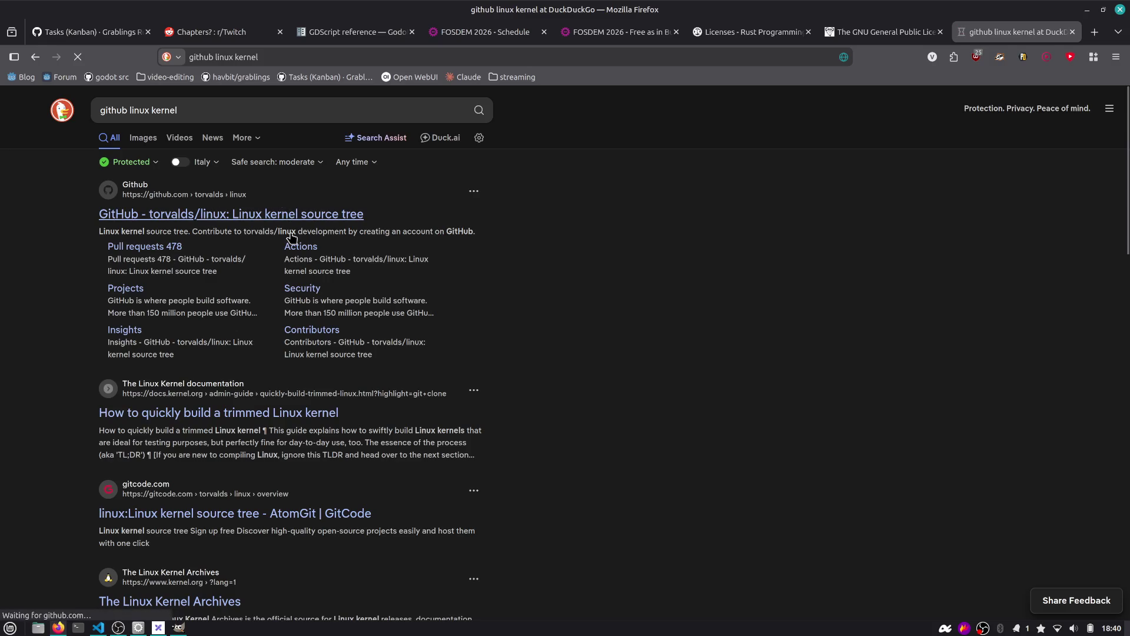
# Step: Browse the kernel's rust folder, then go back to the repository's root file list
pyautogui.scroll(-5, 580, 273)
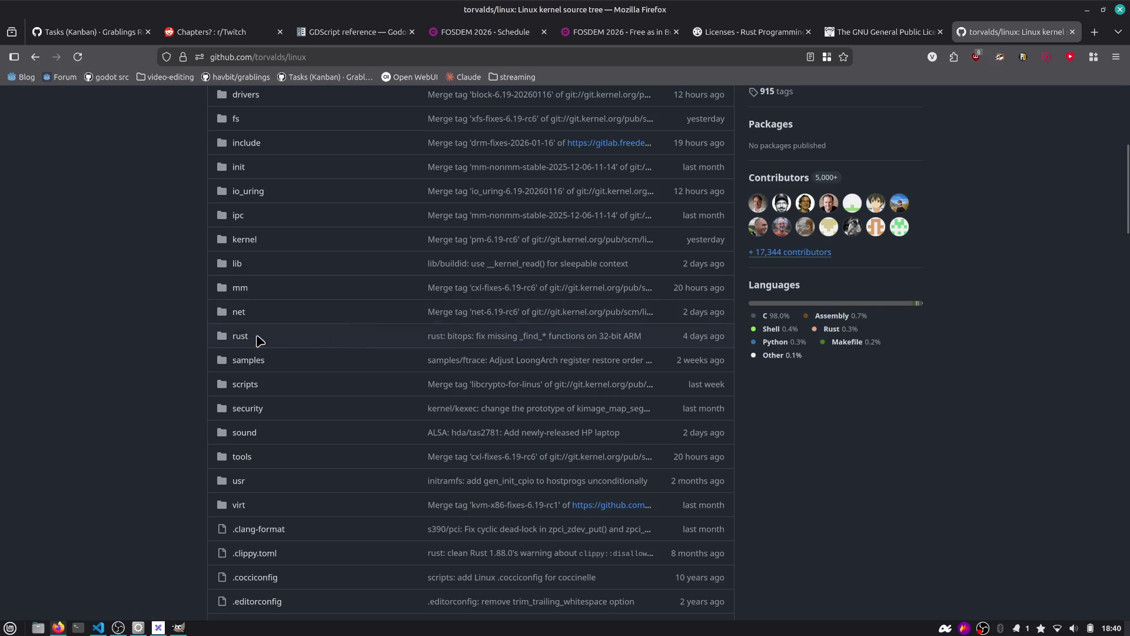
pyautogui.click(237, 339)
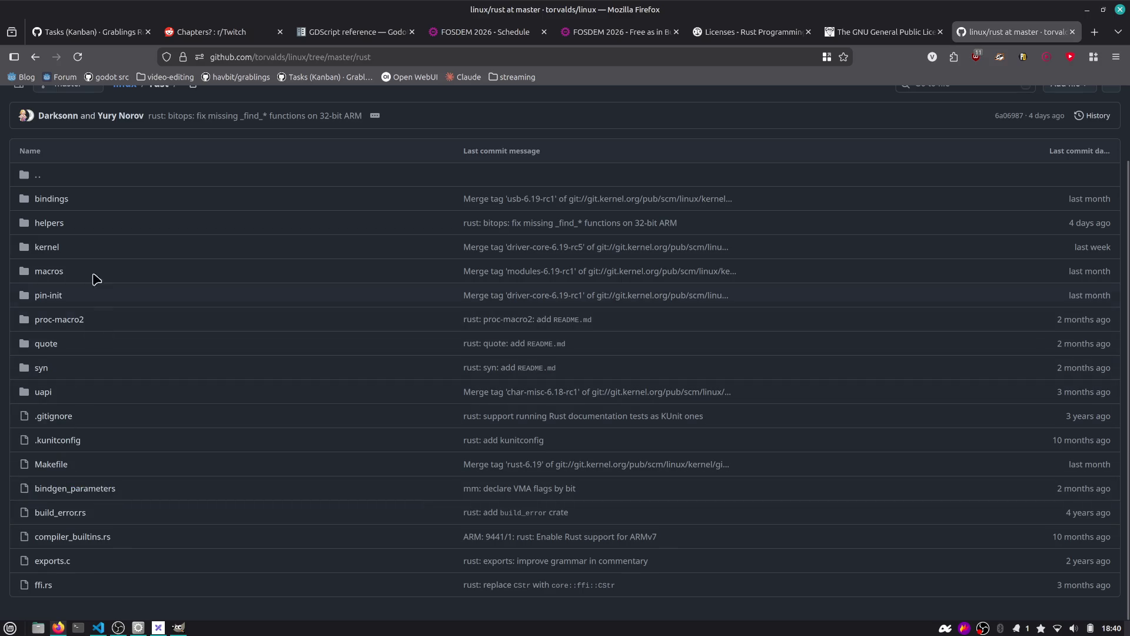
pyautogui.rightClick(74, 196)
pyautogui.click(46, 178)
pyautogui.click(46, 179)
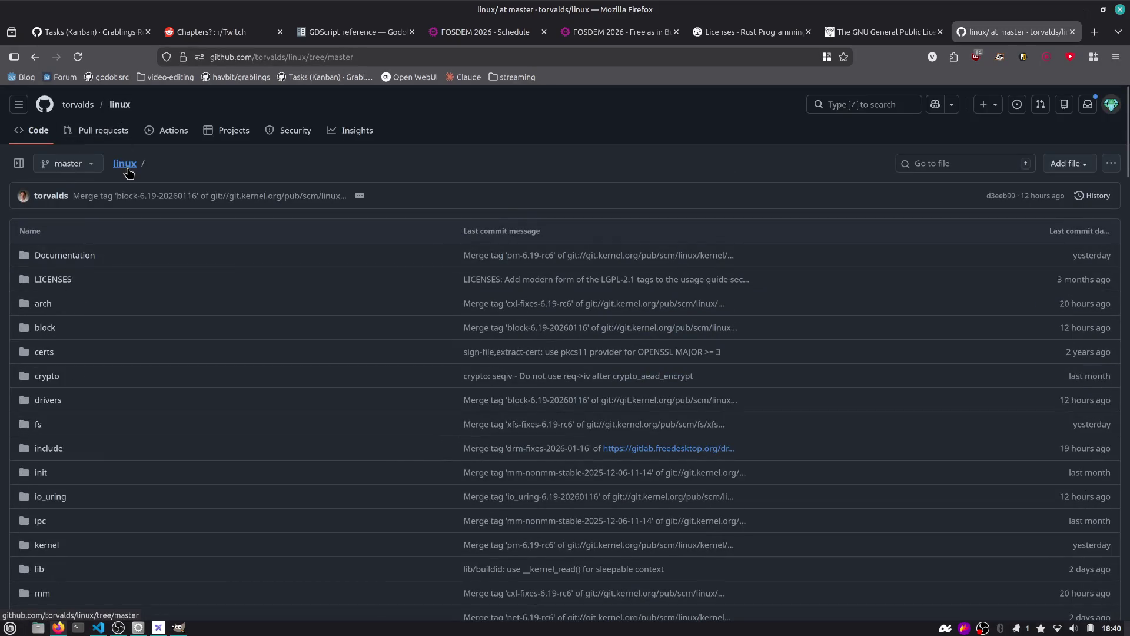
# Step: Return to the torvalds/linux overview page and scroll down to its README
pyautogui.click(124, 164)
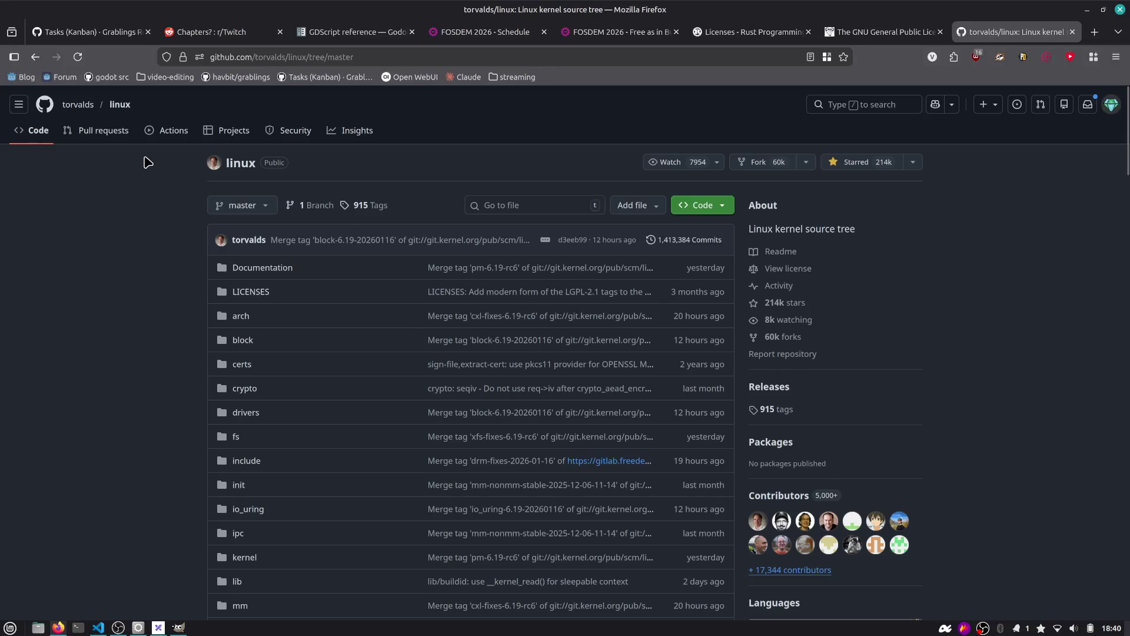
pyautogui.scroll(-10, 148, 163)
pyautogui.scroll(-4, 148, 161)
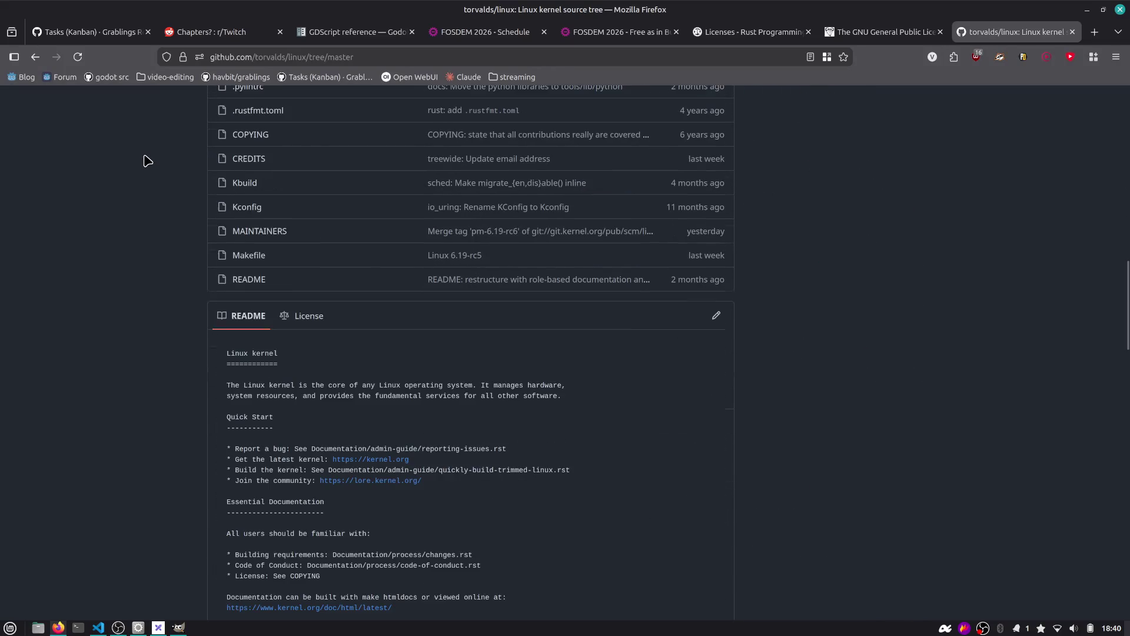
pyautogui.scroll(-5, 147, 162)
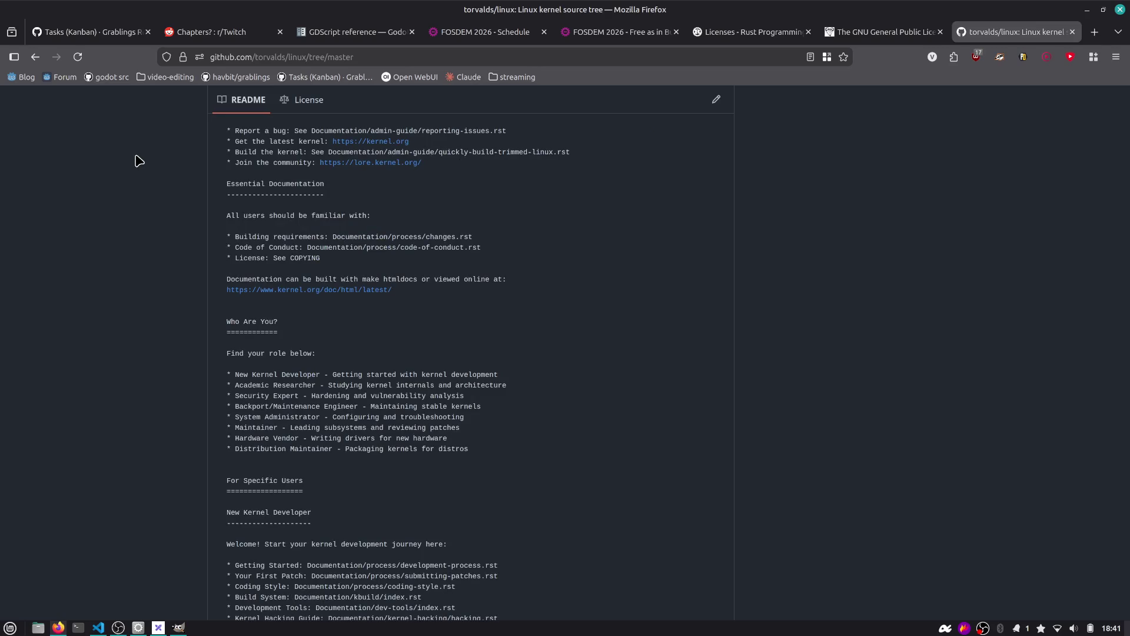
pyautogui.scroll(-3, 144, 170)
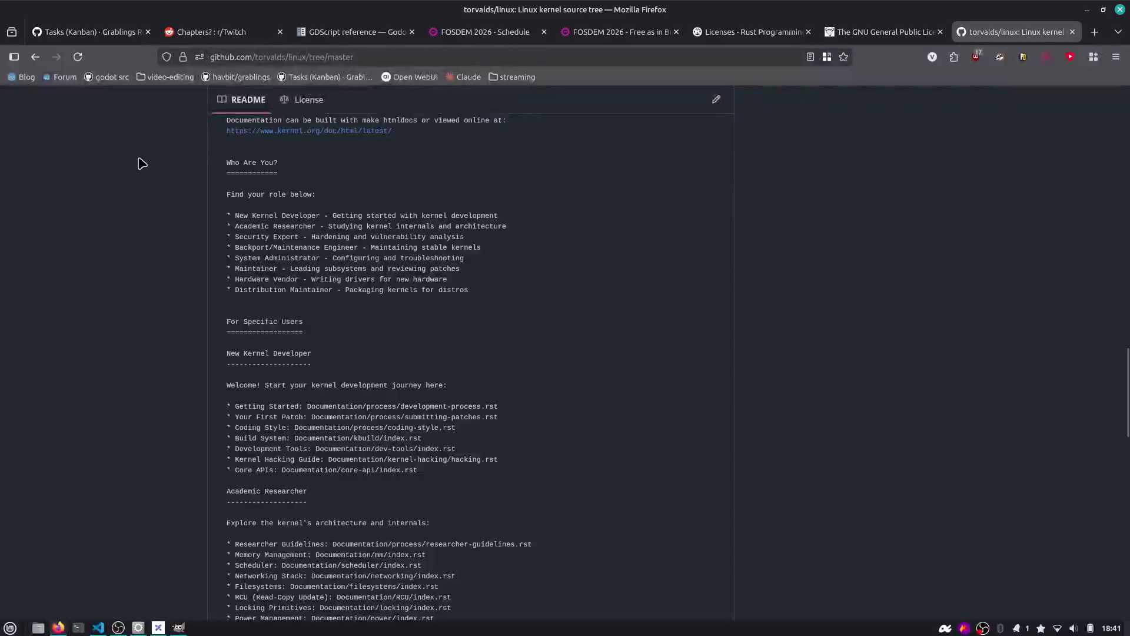
pyautogui.scroll(-5, 141, 163)
pyautogui.scroll(8, 142, 163)
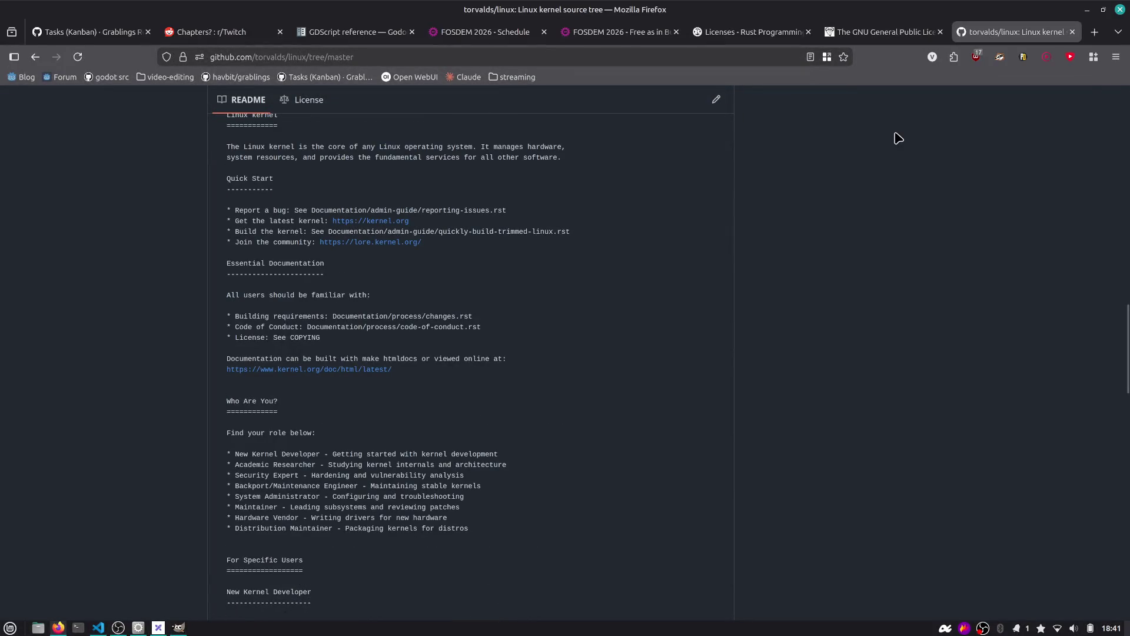
# Step: Close the Linux kernel GitHub tab, search 'bevy' in a new tab, and open bevy.org
pyautogui.middleClick(994, 34)
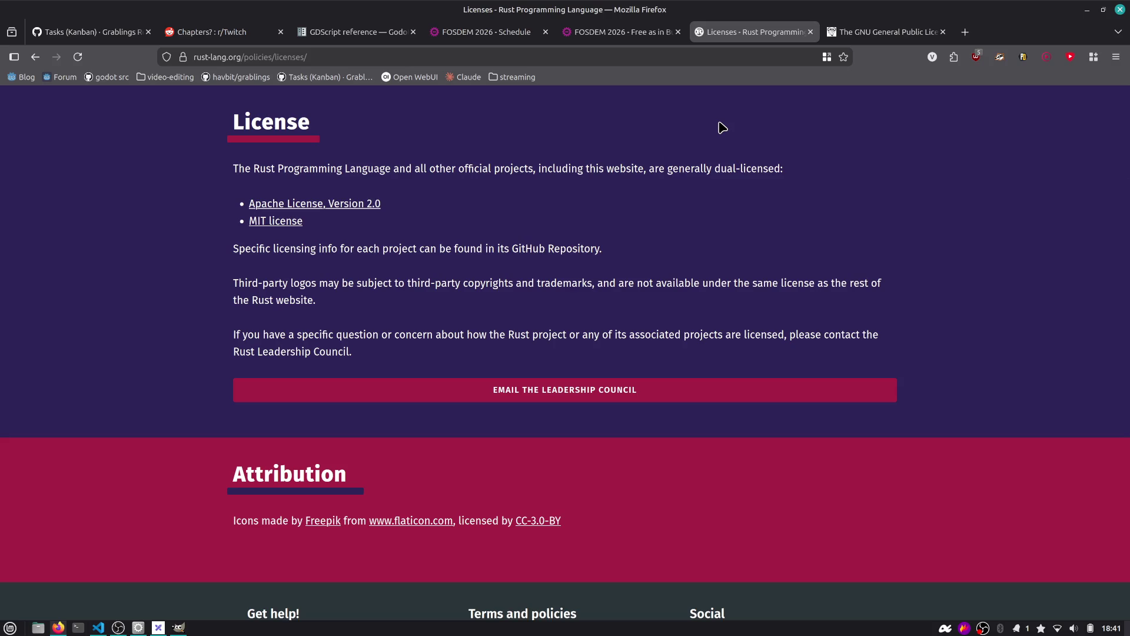
pyautogui.click(965, 31)
pyautogui.write('be')
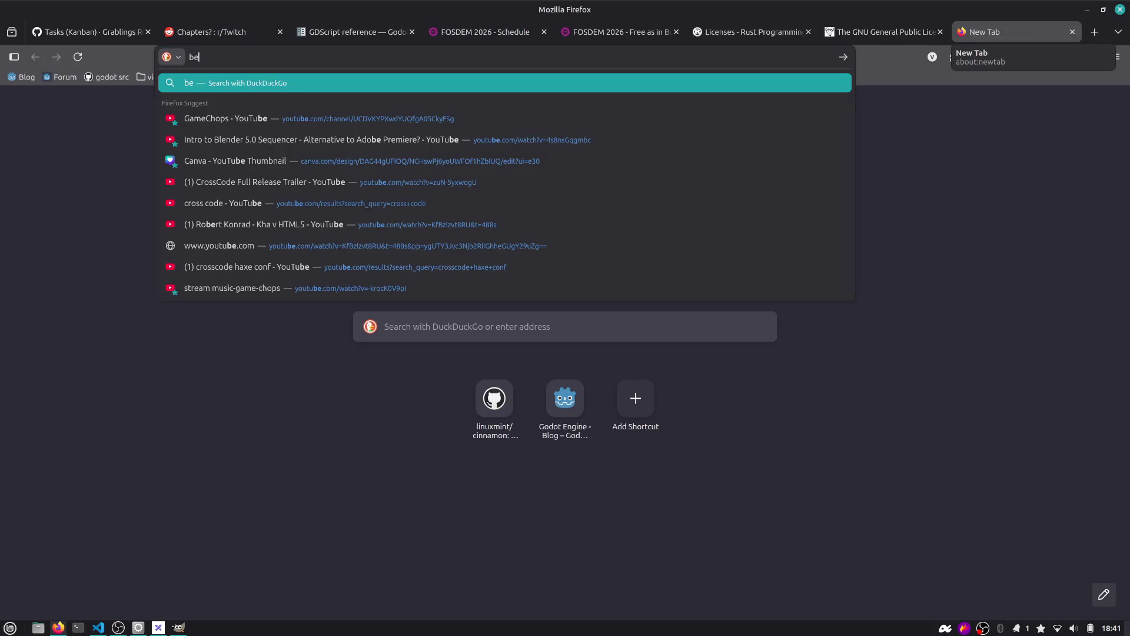
pyautogui.write('vy')
pyautogui.press('Return')
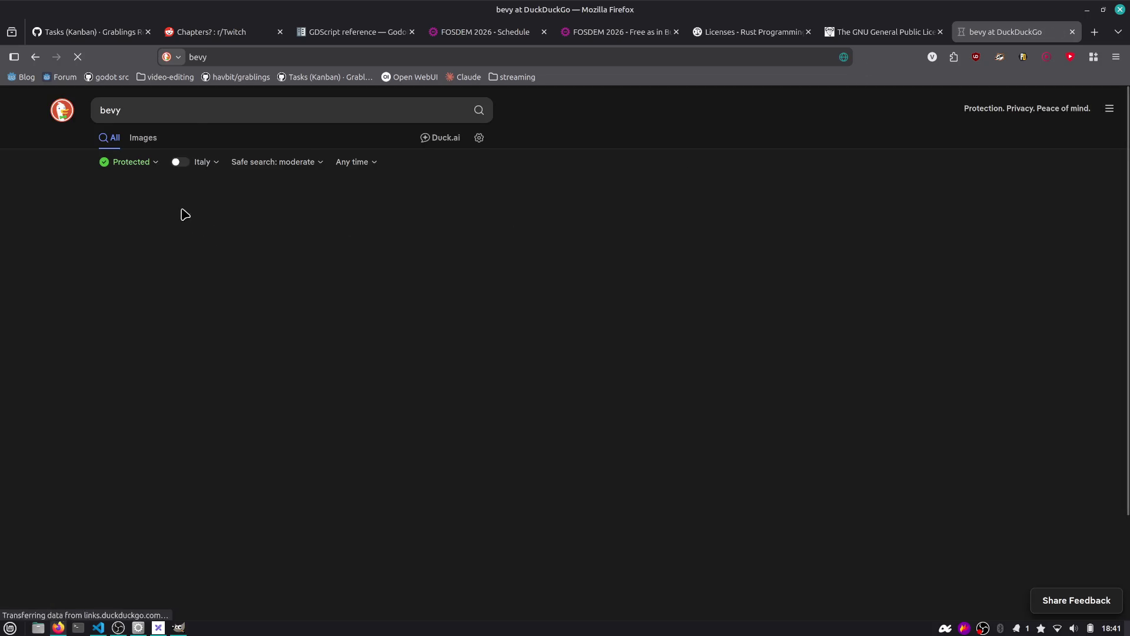
pyautogui.click(145, 377)
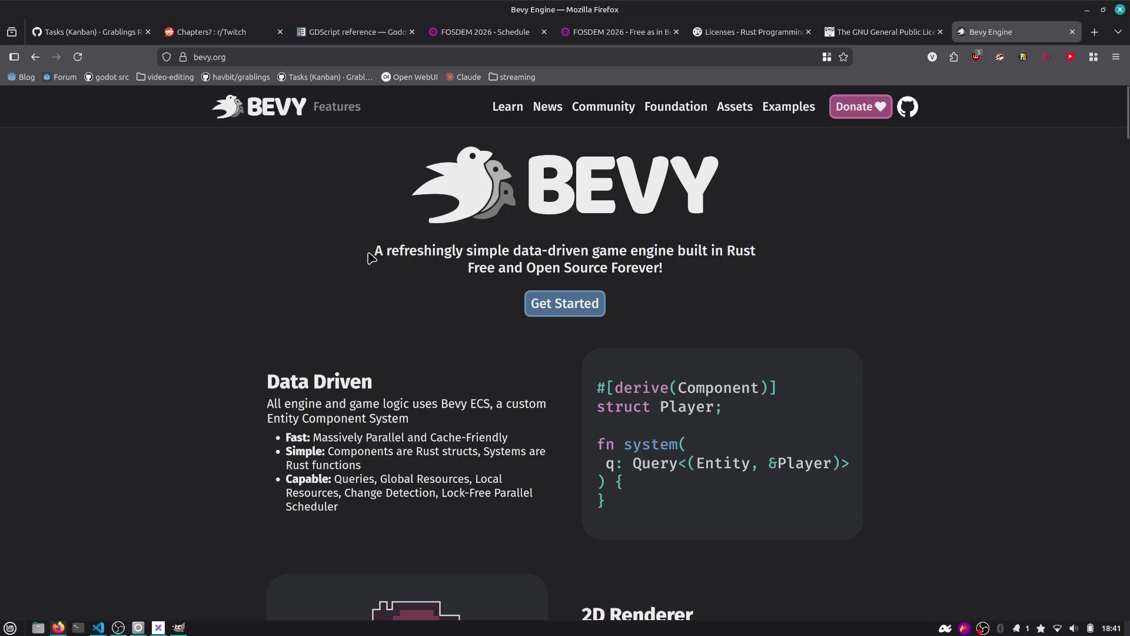
# Step: Scroll the Bevy homepage down to its 2D and 3D Renderer features
pyautogui.scroll(-3, 346, 266)
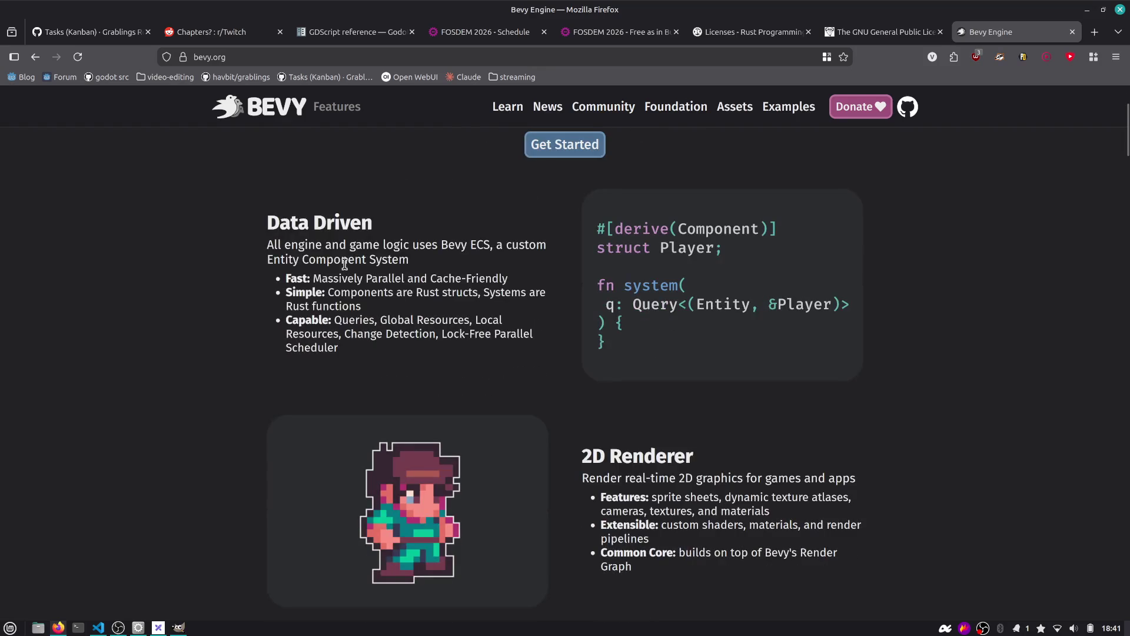
pyautogui.scroll(-2, 344, 262)
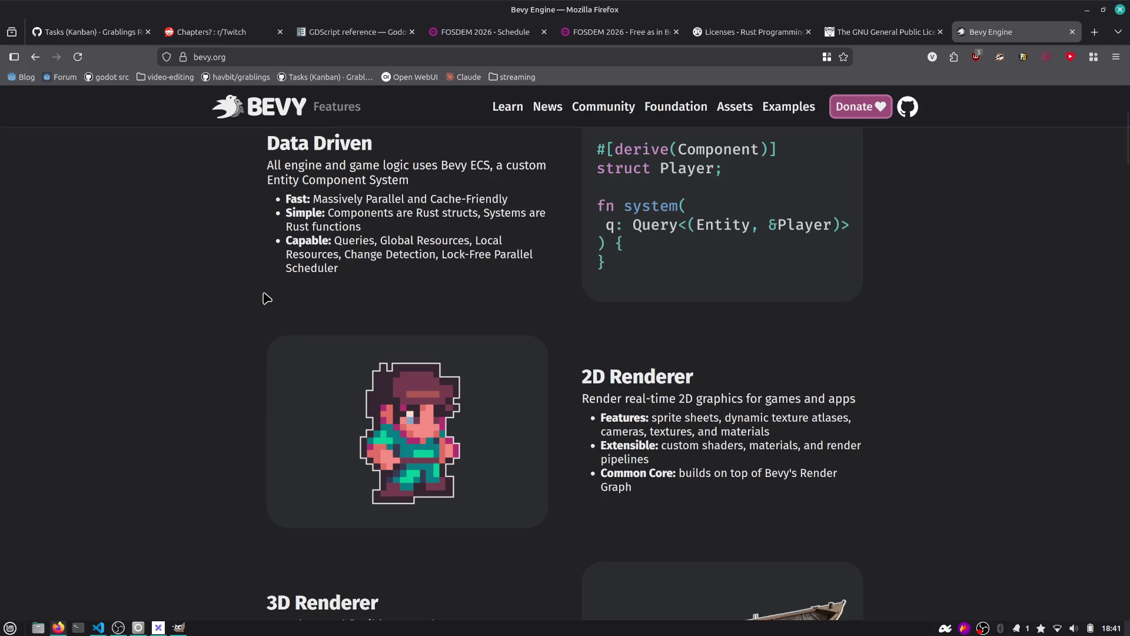
pyautogui.scroll(-3, 264, 297)
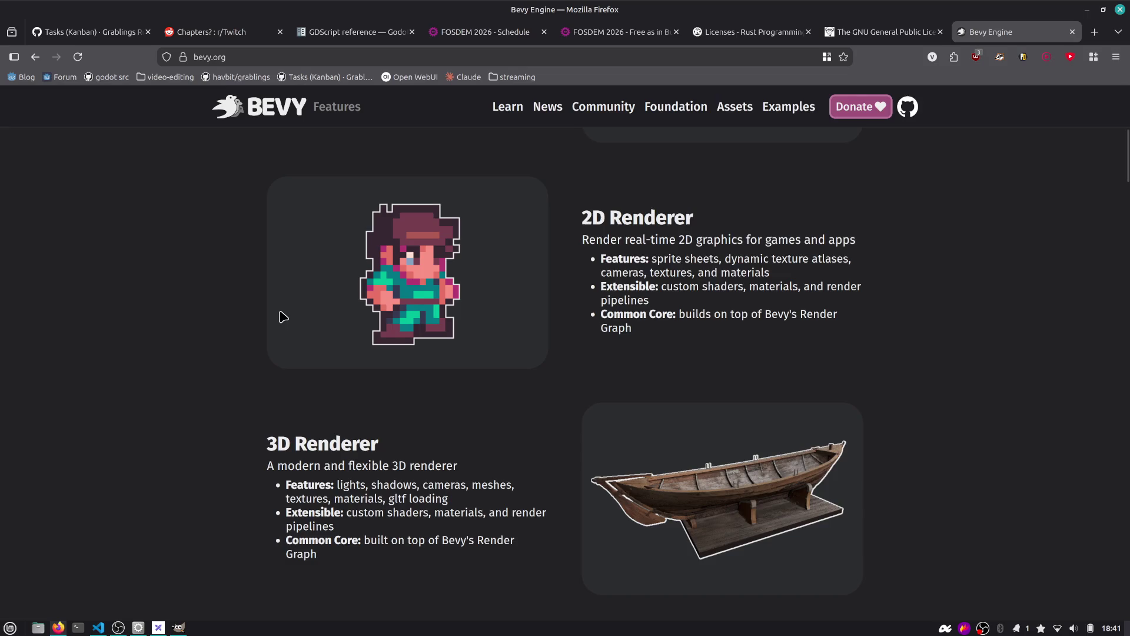
pyautogui.click(683, 59)
# Step: Search 'phoronix' and open the Phoronix homepage in place of the Bevy page
pyautogui.write('phor')
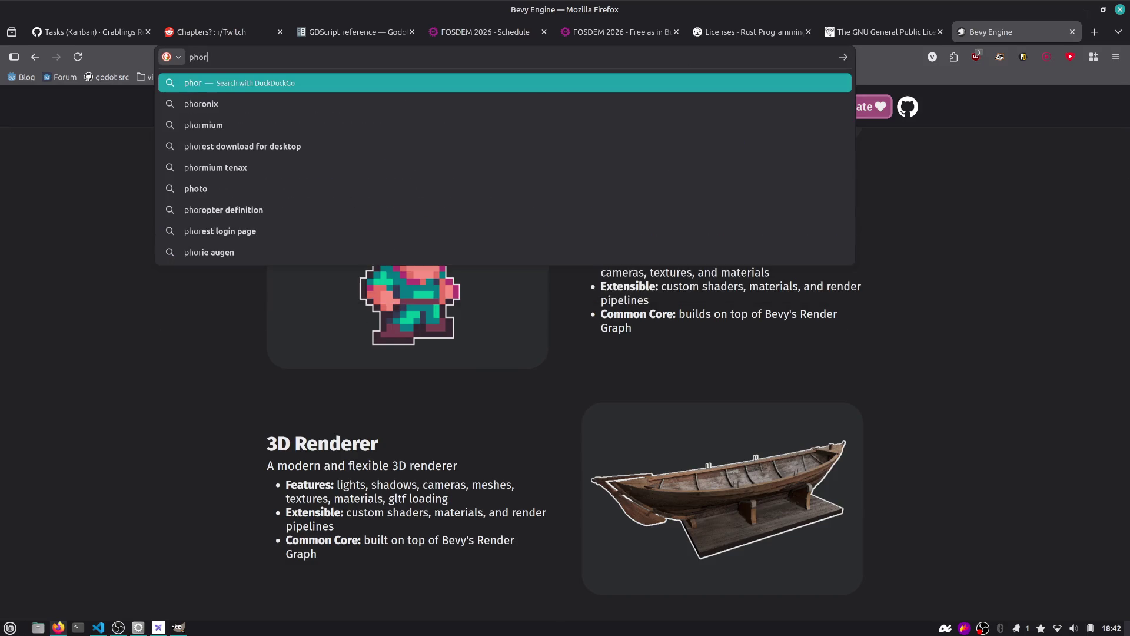
pyautogui.write('onix')
pyautogui.press('Return')
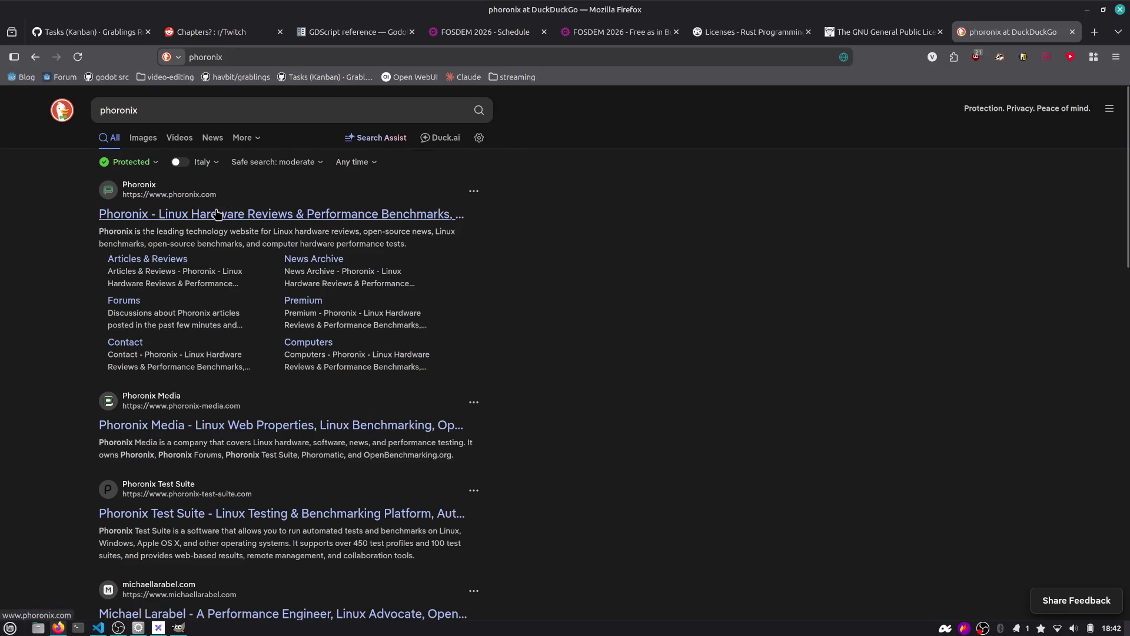
pyautogui.click(217, 214)
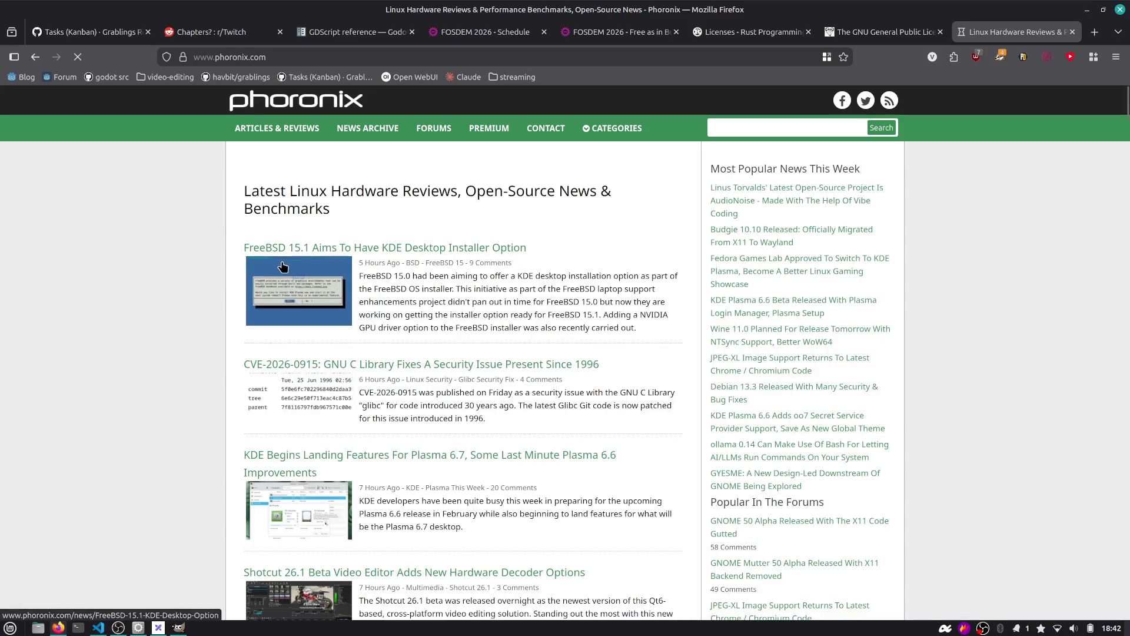
# Step: Scroll through Phoronix's latest Linux news, past stories like Burn 0.20 and Whisper.cpp 1.8.3
pyautogui.scroll(-8, 222, 274)
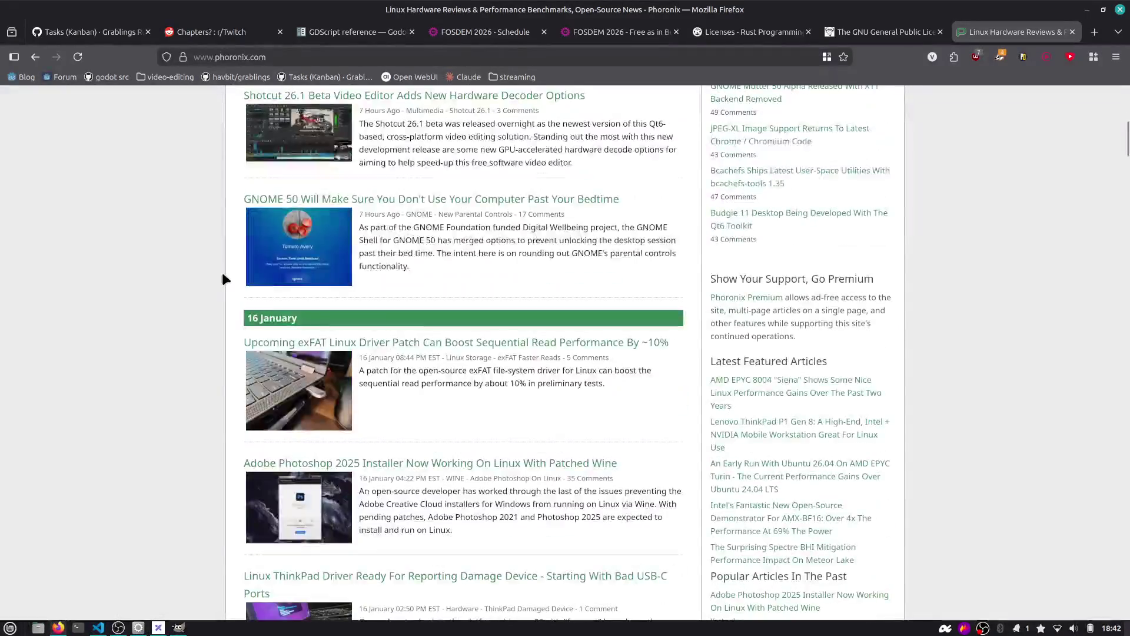
pyautogui.scroll(-12, 222, 274)
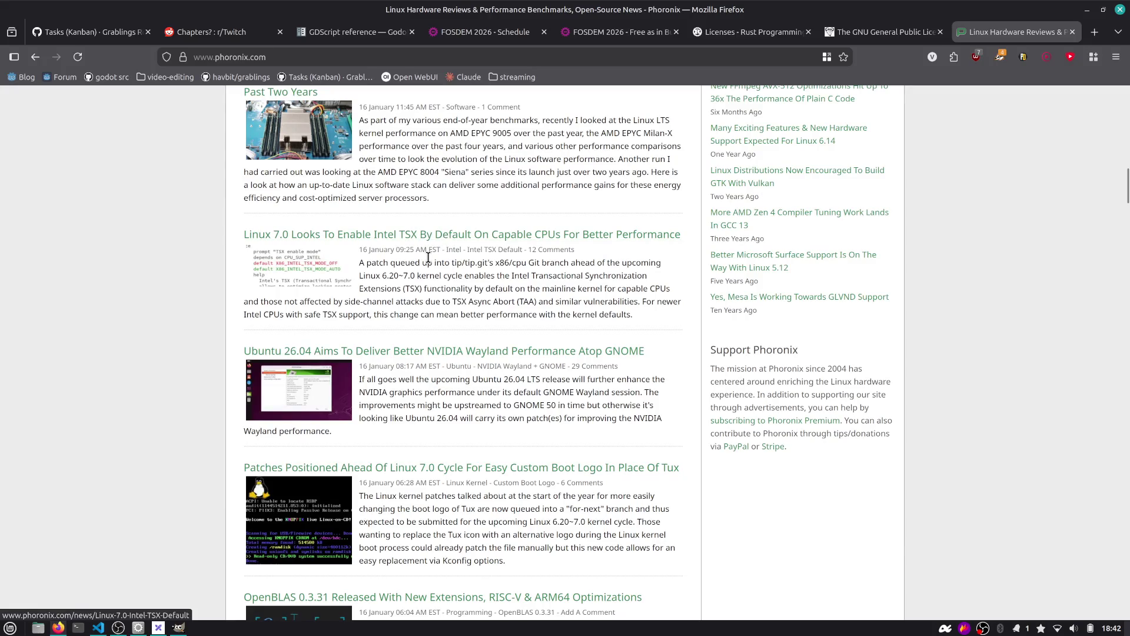
pyautogui.scroll(-1, 430, 257)
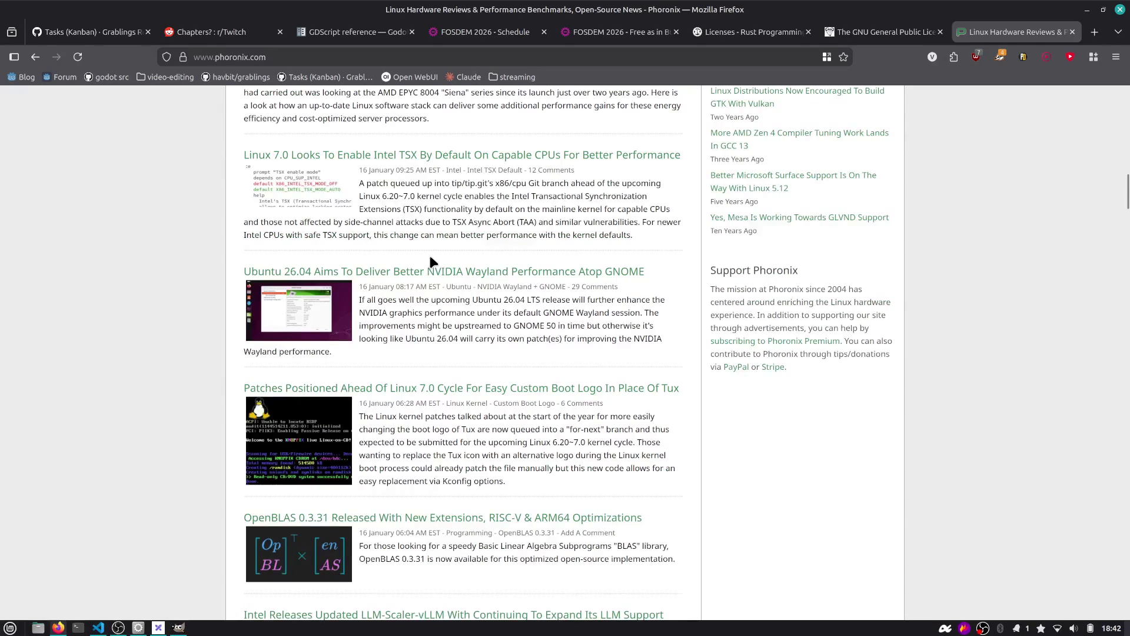
pyautogui.scroll(-6, 430, 260)
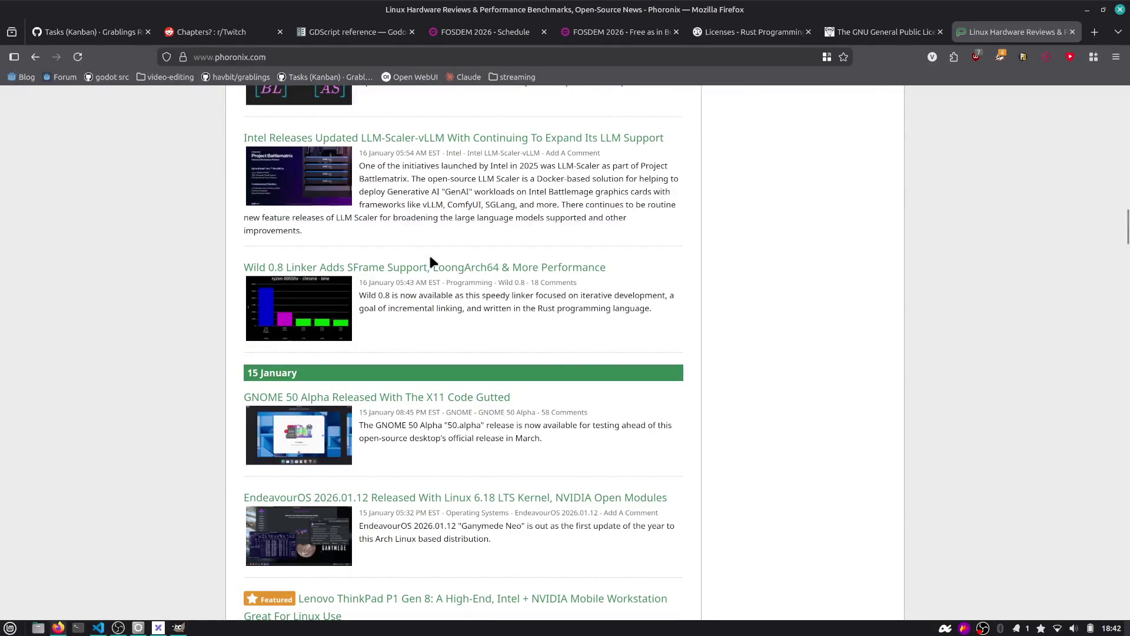
pyautogui.scroll(-2, 430, 261)
pyautogui.scroll(-1, 430, 261)
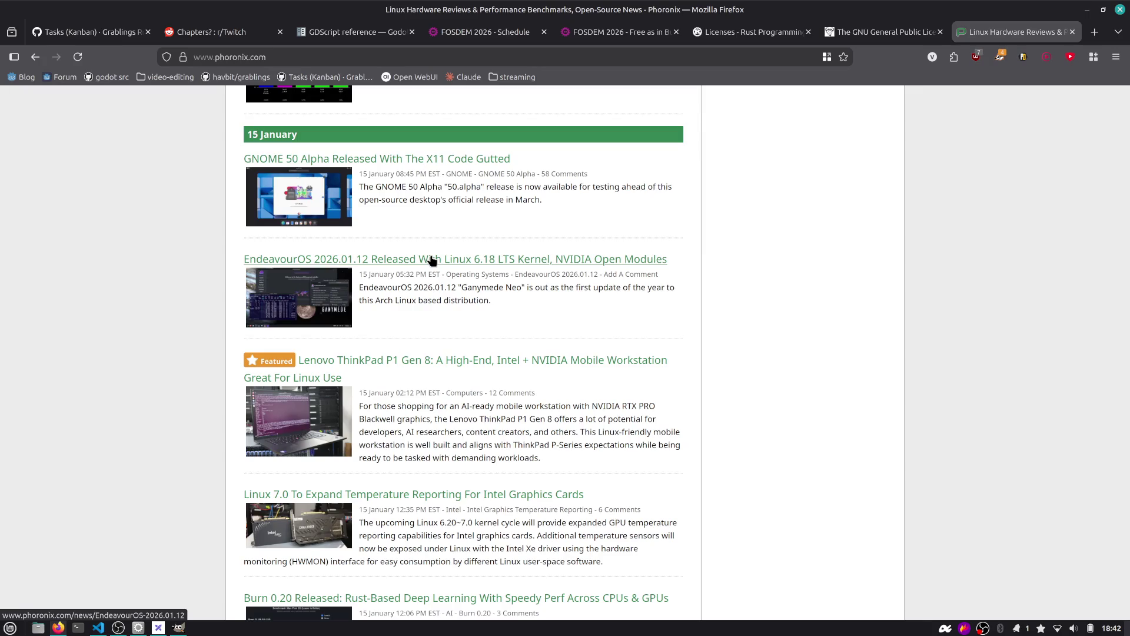
pyautogui.scroll(-3, 431, 260)
pyautogui.scroll(-1, 436, 247)
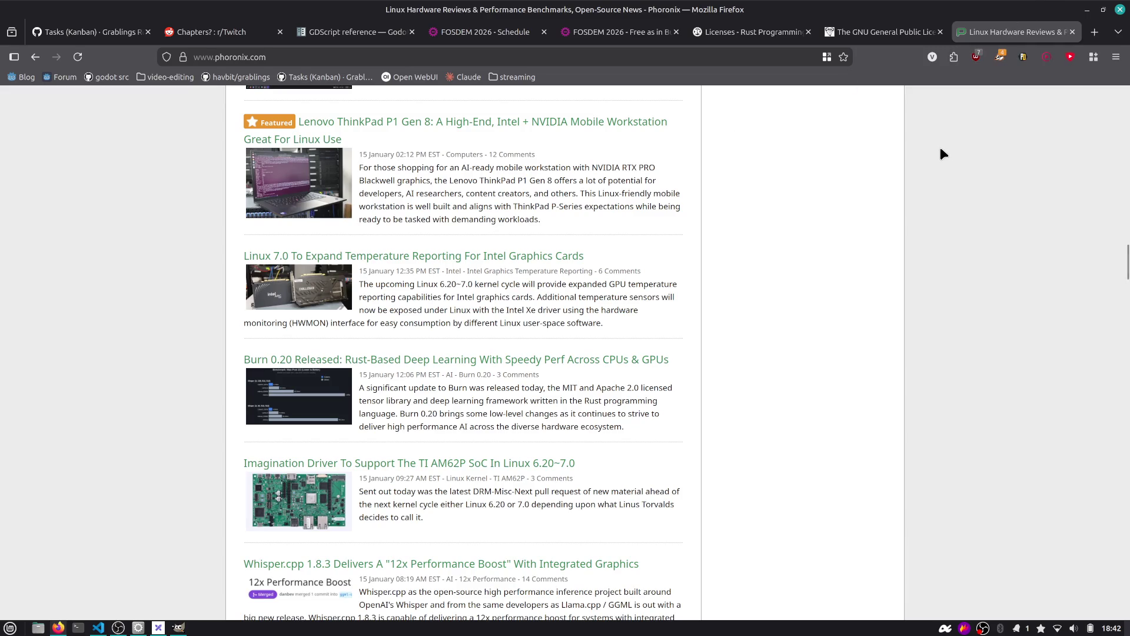
# Step: Search 'rust arc' and open the 'Arc in std::sync - Rust' documentation page
pyautogui.click(747, 60)
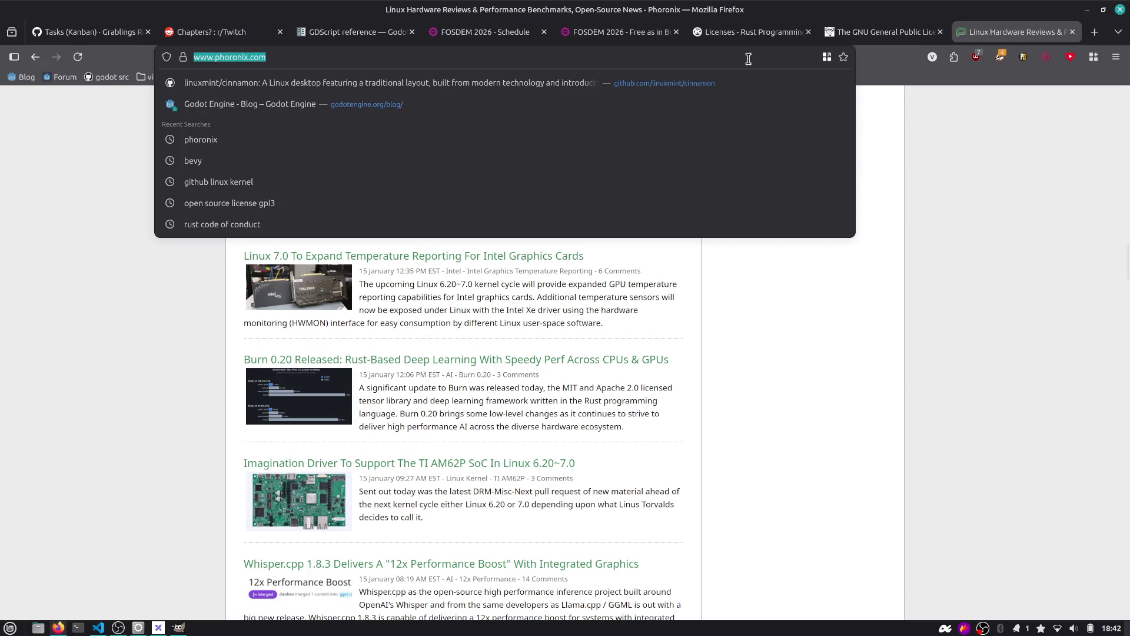
pyautogui.write('rust arc')
pyautogui.press('Return')
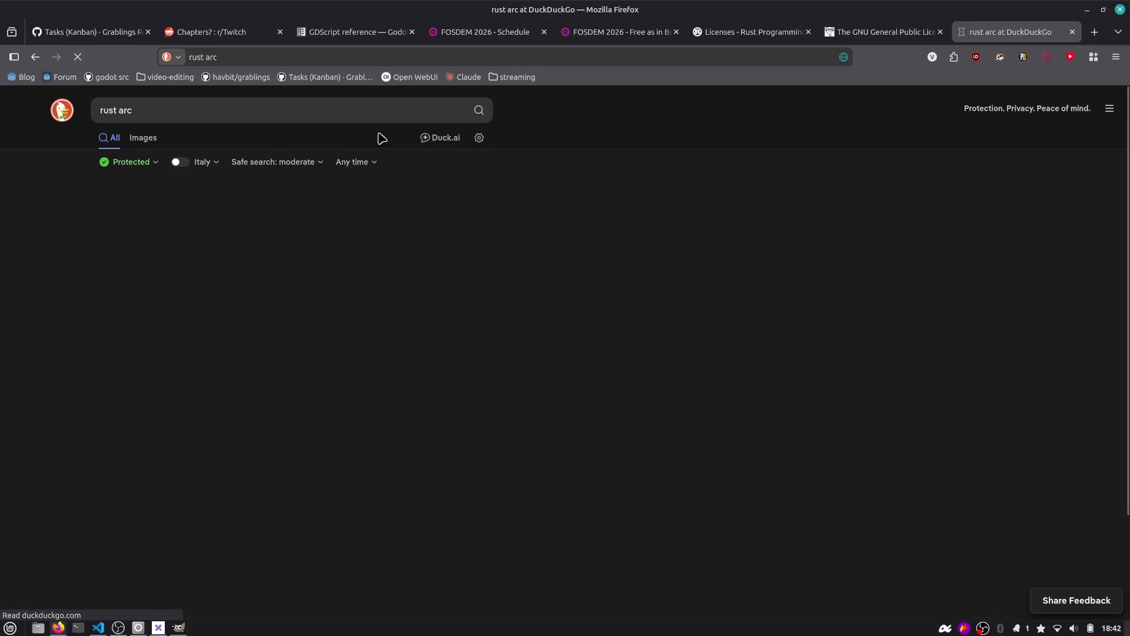
pyautogui.click(152, 388)
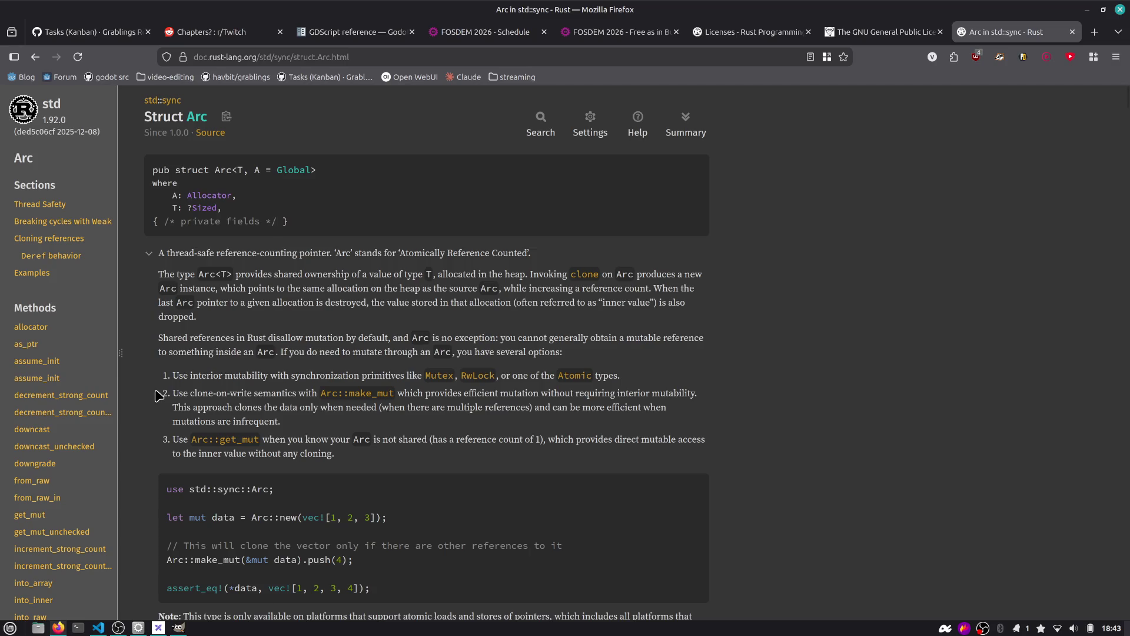
pyautogui.scroll(-3, 157, 396)
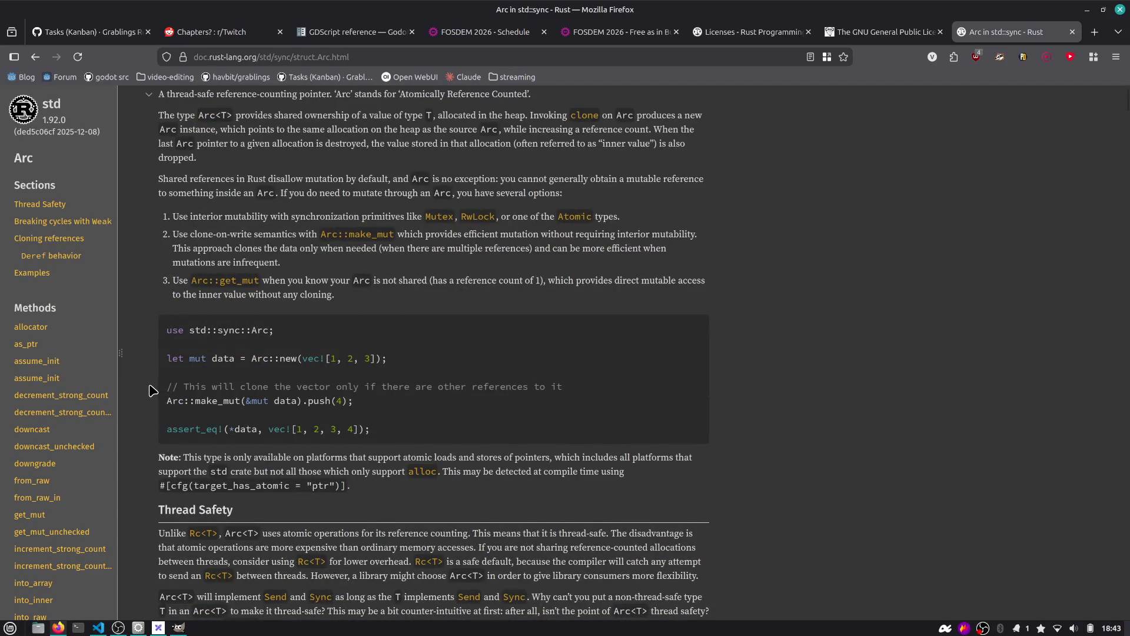